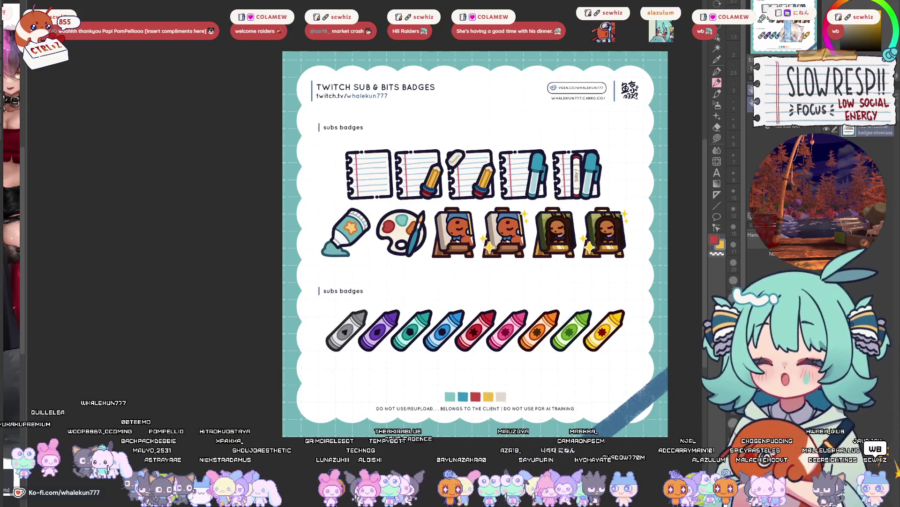
# - Reposition the badge sheet and switch to the Rules and Donations panel sketch
pyautogui.moveTo(475, 244); pyautogui.dragTo(429, 256)
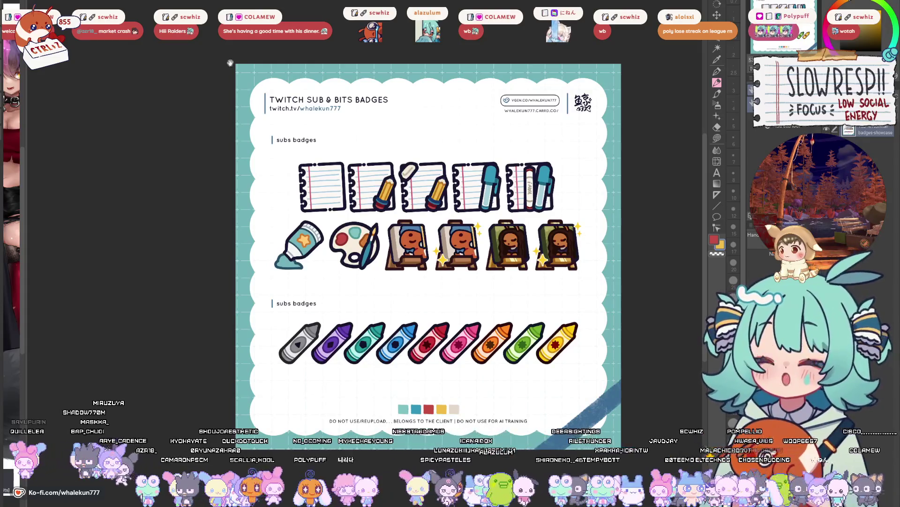
pyautogui.hscroll(3, 404, 253)
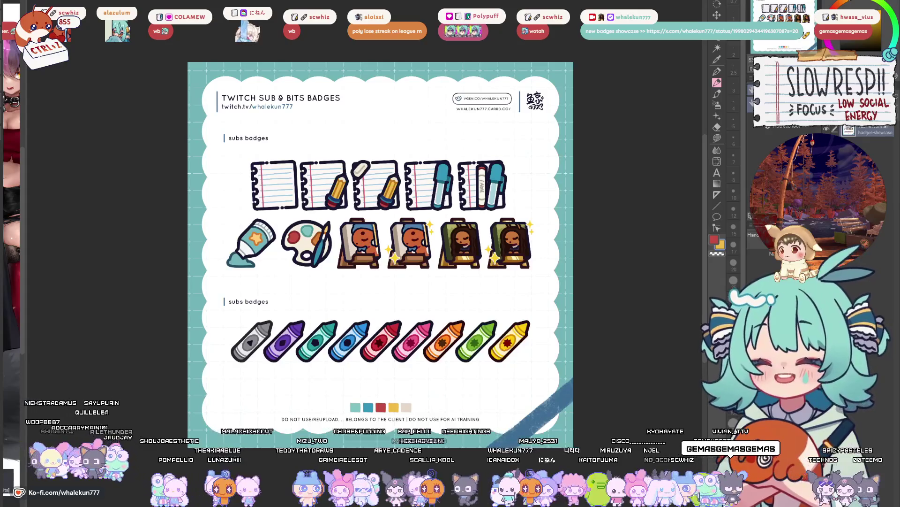
pyautogui.hotkey('ctrl', 'Tab')
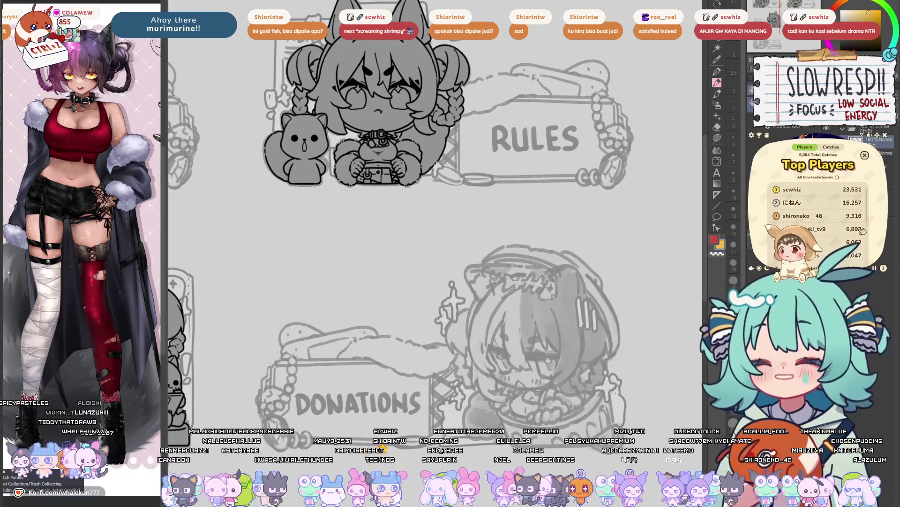
# - Switch to the Pen tool and shrink the brush size to 7 for line work
pyautogui.click(833, 147)
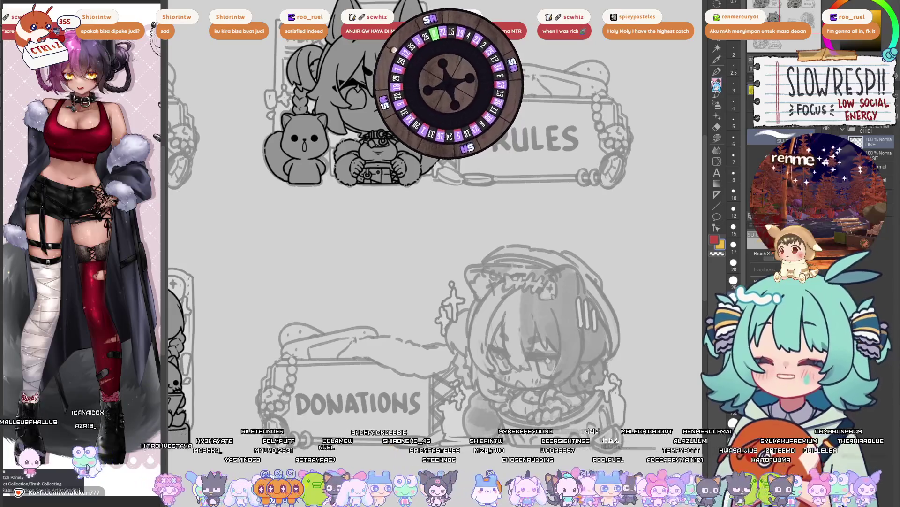
pyautogui.click(716, 83)
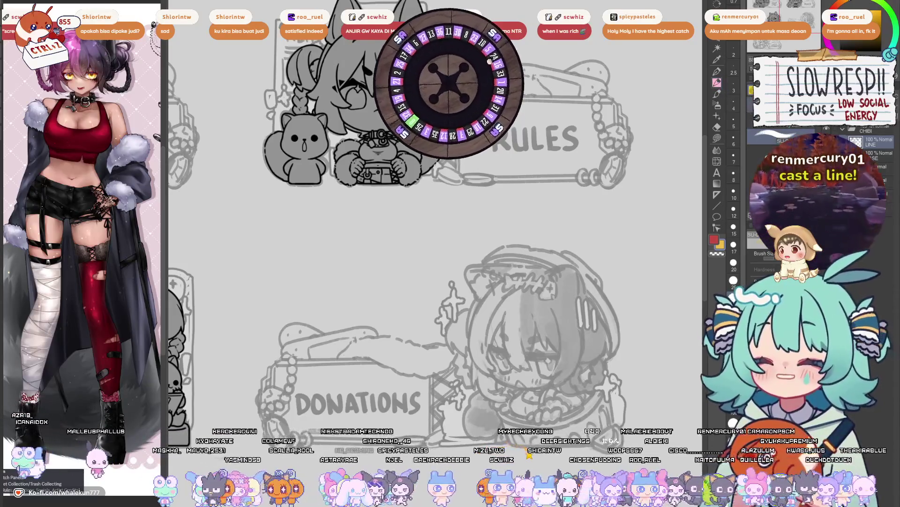
pyautogui.press('p')
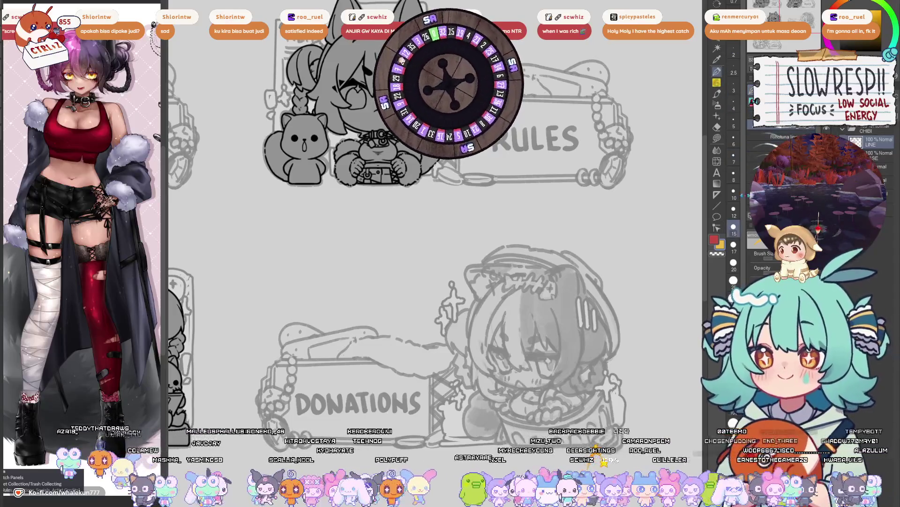
pyautogui.press('[')
pyautogui.press('[')
pyautogui.press('[')
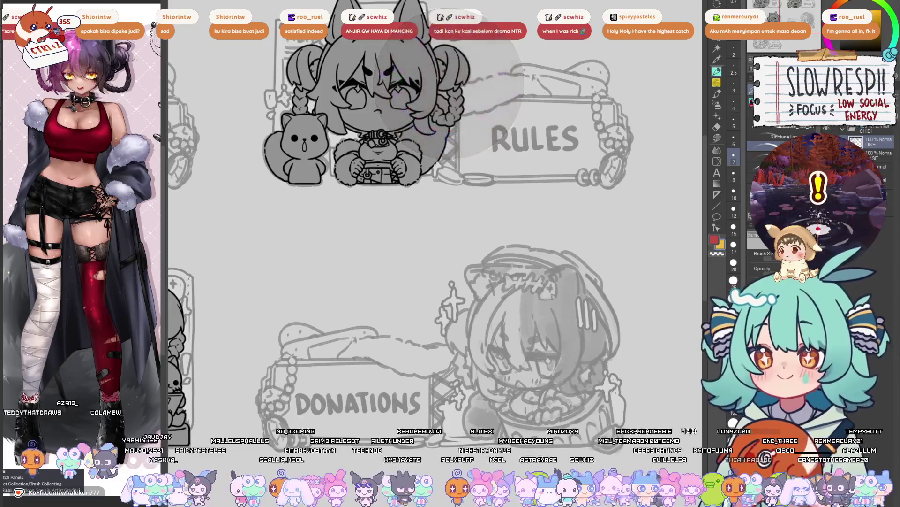
pyautogui.scroll(-5, 503, 399)
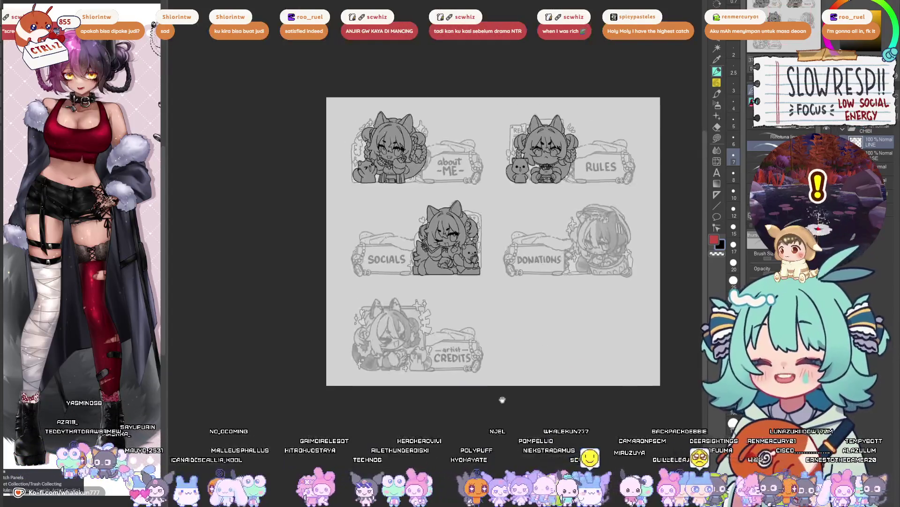
# - Zoom in closely on the DONATIONS chibi's face
pyautogui.scroll(5, 511, 313)
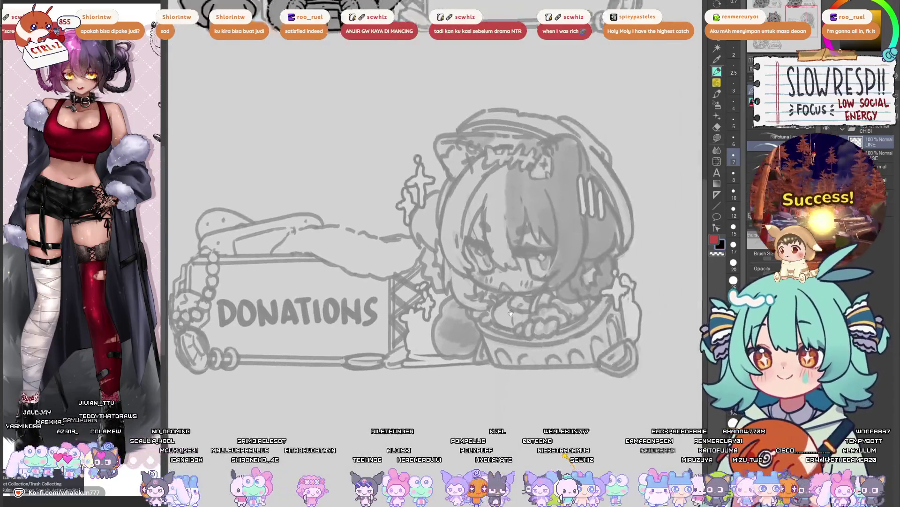
pyautogui.scroll(2, 511, 313)
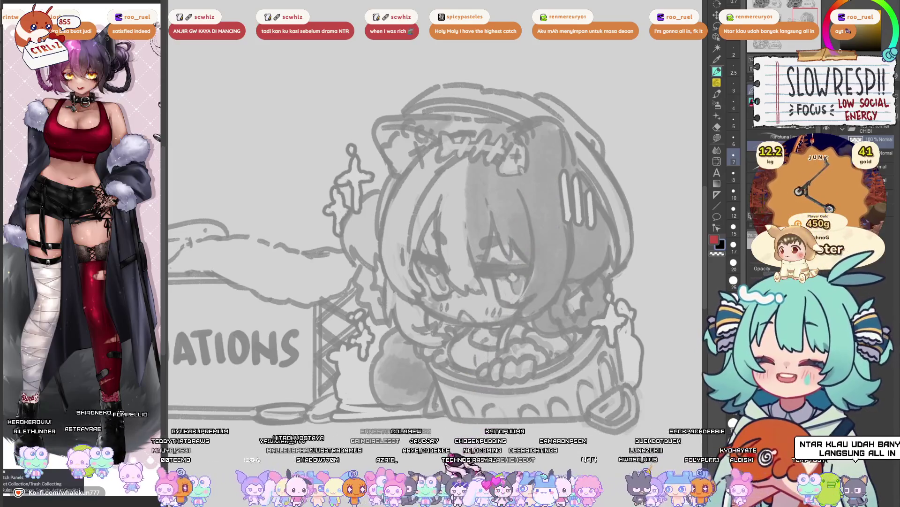
pyautogui.scroll(2, 524, 249)
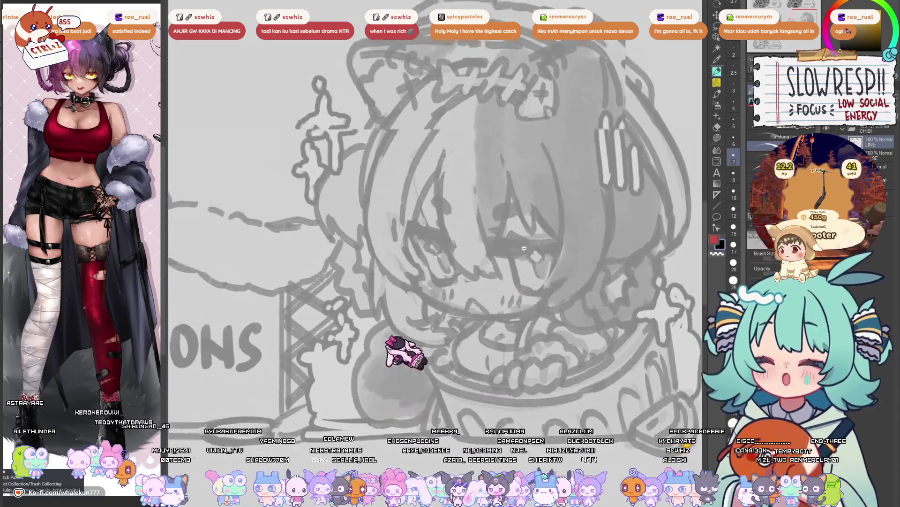
pyautogui.scroll(1, 524, 248)
# - Ink a black line across the chibi's eyes, check it mirrored, then fit the sheet to window
pyautogui.moveTo(488, 244)
pyautogui.mouseDown()
pyautogui.moveTo(556, 242)
pyautogui.moveTo(488, 253)
pyautogui.moveTo(521, 256)
pyautogui.moveTo(490, 252)
pyautogui.moveTo(558, 249)
pyautogui.moveTo(504, 253)
pyautogui.moveTo(511, 245)
pyautogui.moveTo(483, 236)
pyautogui.moveTo(509, 234)
pyautogui.moveTo(507, 240)
pyautogui.mouseUp()
pyautogui.press('h')
pyautogui.press('h')
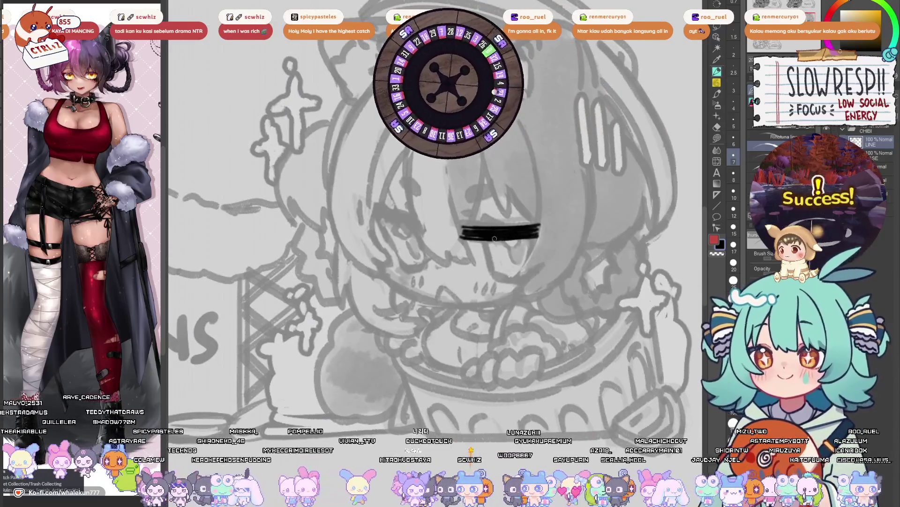
pyautogui.scroll(-5, 500, 243)
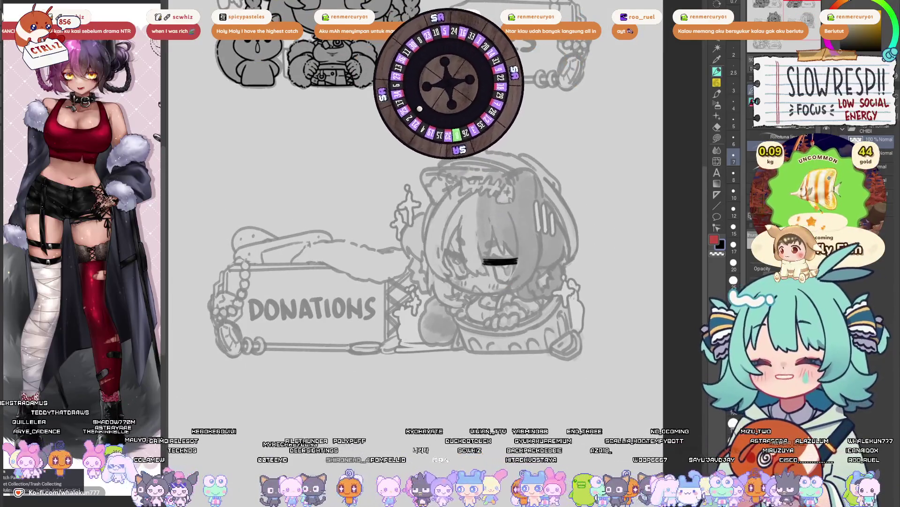
pyautogui.hotkey('ctrl', '0')
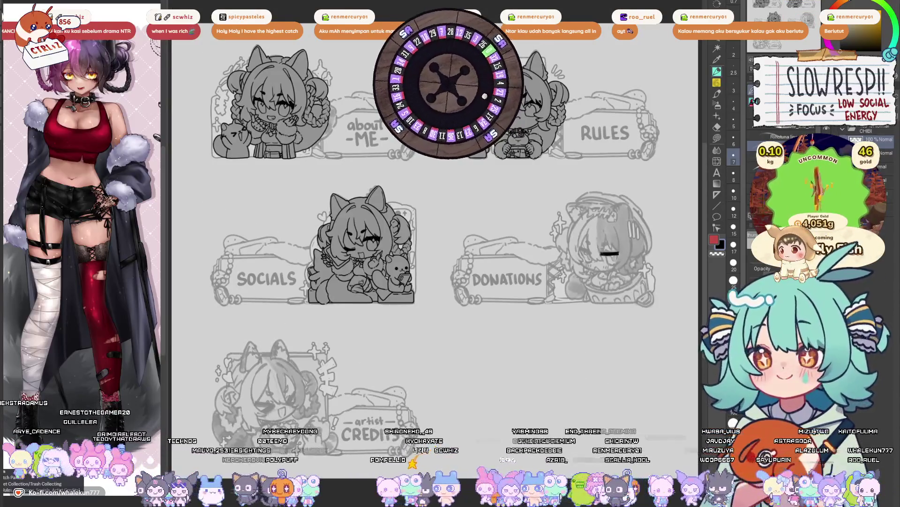
# - Widen the side panels and pan the reference sub-view to show the character's head
pyautogui.scroll(5, 652, 254)
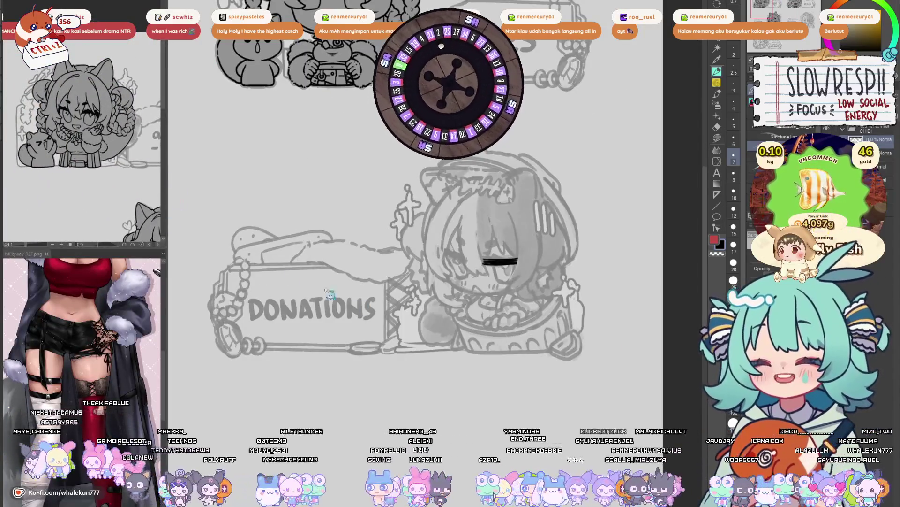
pyautogui.scroll(3, 150, 136)
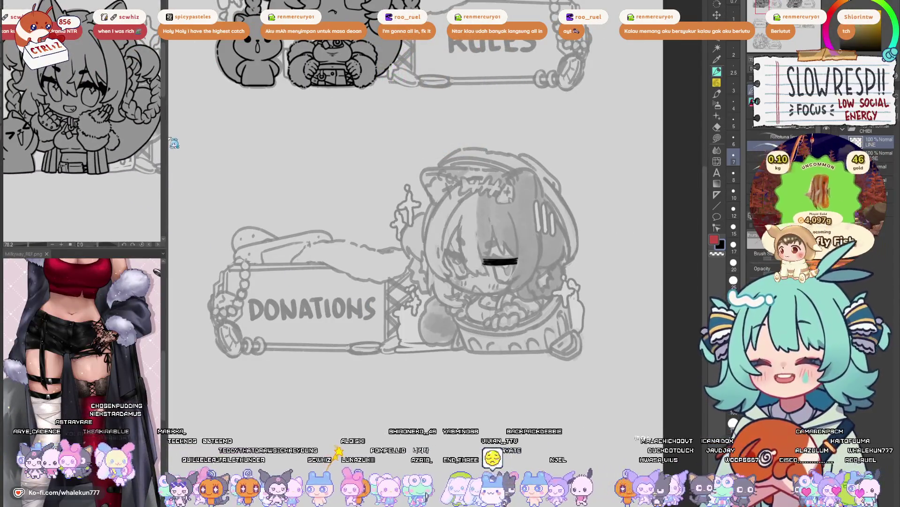
pyautogui.moveTo(165, 143); pyautogui.dragTo(197, 169)
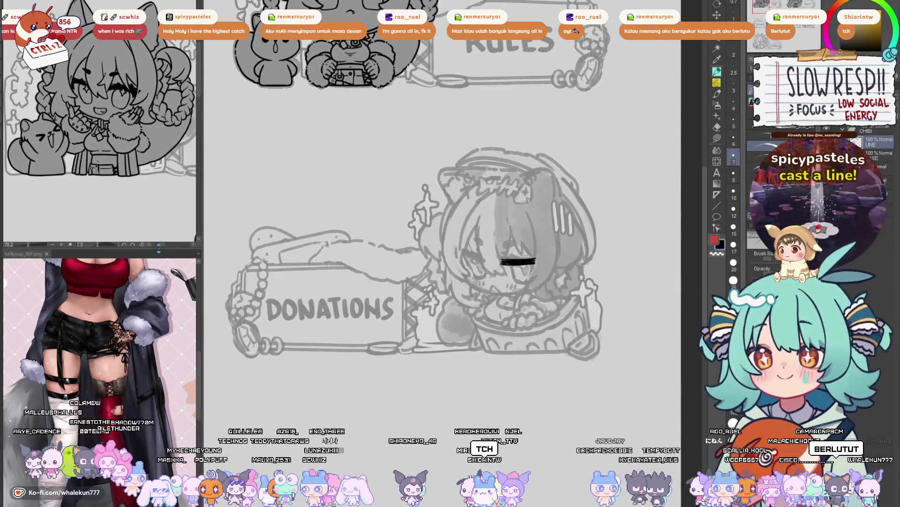
pyautogui.moveTo(159, 248); pyautogui.dragTo(158, 183)
pyautogui.moveTo(161, 272); pyautogui.dragTo(162, 362)
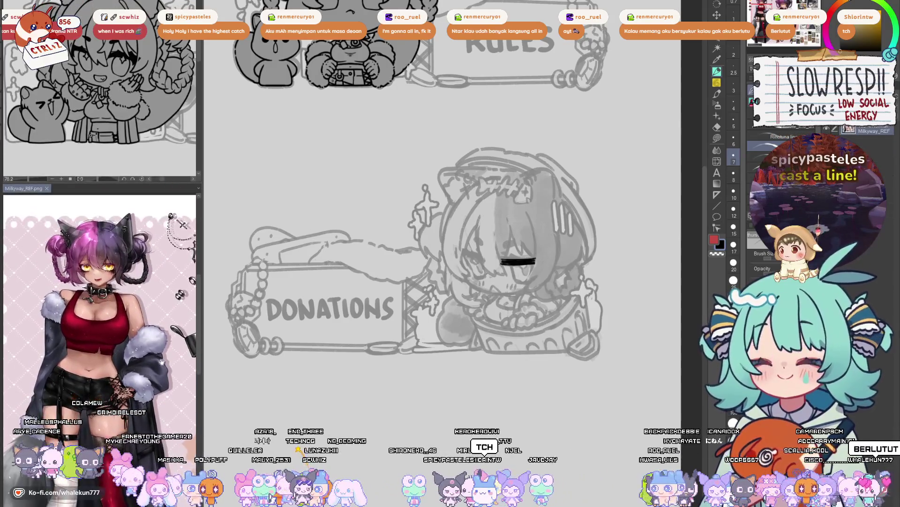
pyautogui.moveTo(103, 84); pyautogui.dragTo(104, 107)
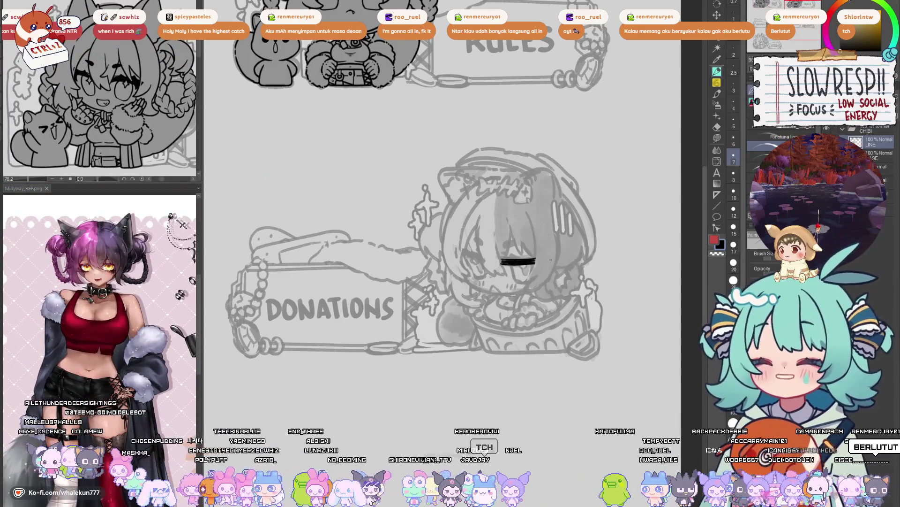
pyautogui.scroll(5, 551, 259)
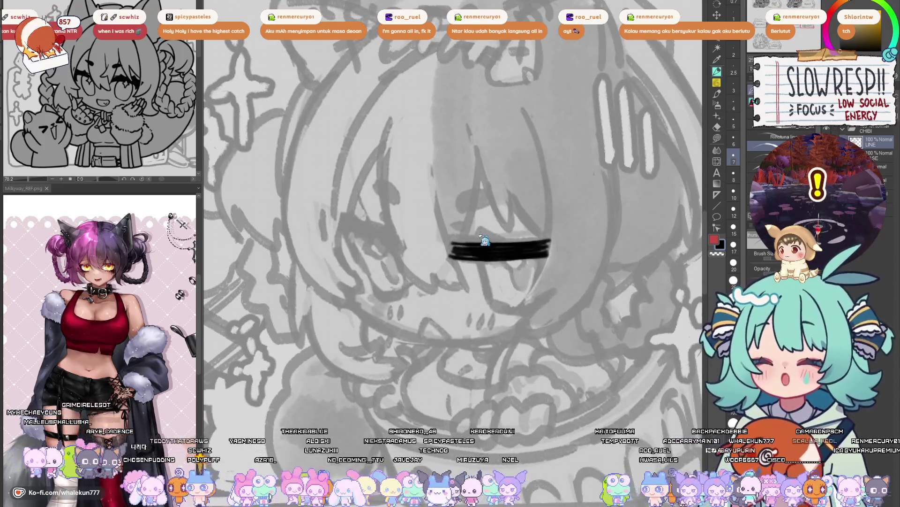
# - Try a first eye-bar stroke, check it mirrored, and undo the stray marks
pyautogui.moveTo(481, 243)
pyautogui.mouseDown()
pyautogui.moveTo(480, 229)
pyautogui.moveTo(503, 228)
pyautogui.moveTo(503, 241)
pyautogui.mouseUp()
pyautogui.press('h')
pyautogui.hotkey('ctrl', 'z')
pyautogui.hotkey('ctrl', 'z')
pyautogui.press('h')
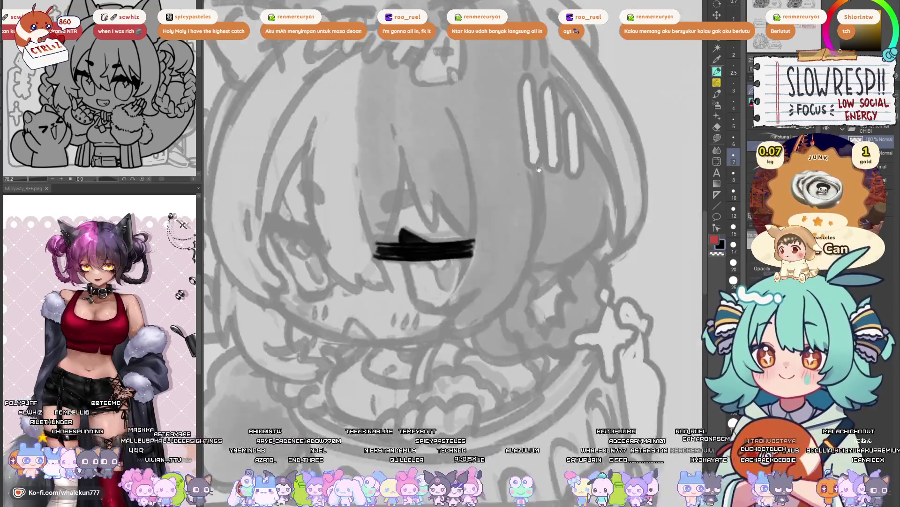
pyautogui.hotkey('ctrl', 'z')
pyautogui.hotkey('ctrl', 'z')
pyautogui.hotkey('ctrl', 'z')
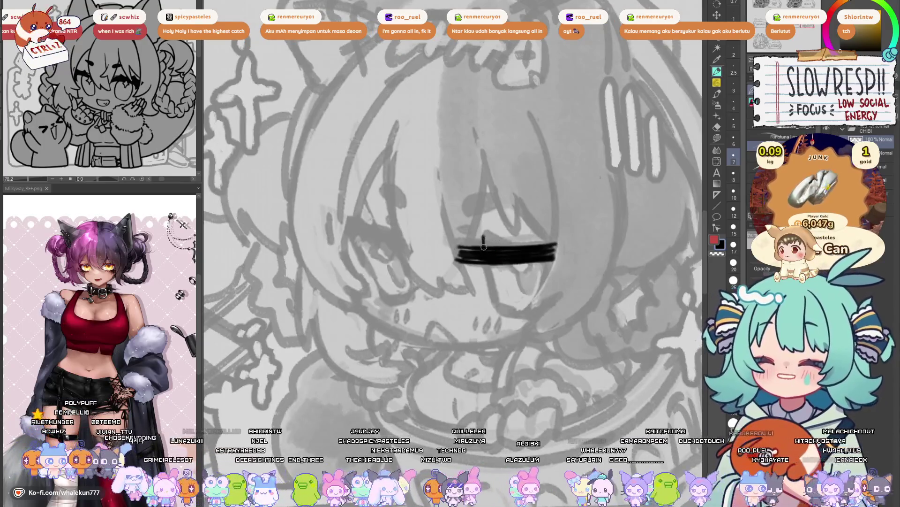
pyautogui.hotkey('ctrl', 'z')
# - Redraw the thick black lash bar across the eye, retrying until it looks balanced mirrored
pyautogui.moveTo(462, 244); pyautogui.dragTo(546, 245)
pyautogui.hotkey('ctrl', 'z')
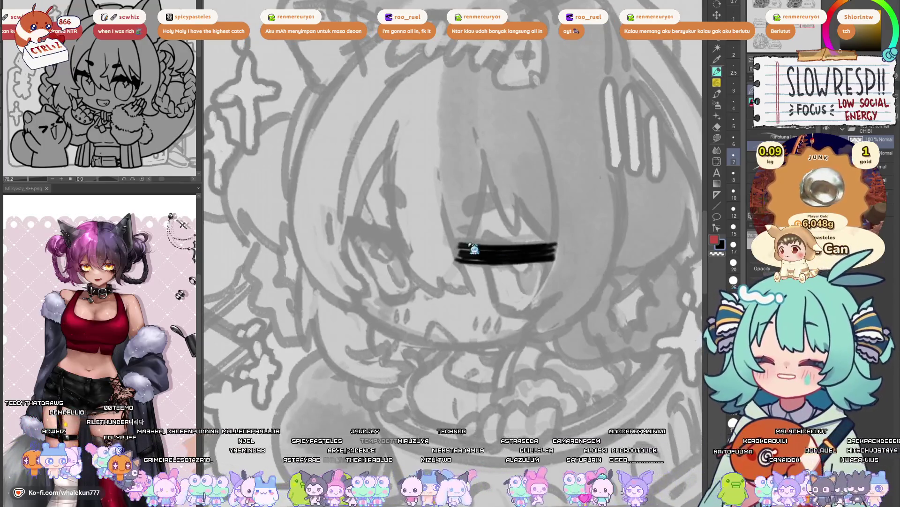
pyautogui.hotkey('ctrl', 'z')
pyautogui.moveTo(459, 239)
pyautogui.mouseDown()
pyautogui.moveTo(500, 237)
pyautogui.moveTo(490, 236)
pyautogui.moveTo(486, 252)
pyautogui.moveTo(534, 234)
pyautogui.moveTo(531, 262)
pyautogui.moveTo(561, 265)
pyautogui.mouseUp()
pyautogui.hotkey('ctrl', 'z')
pyautogui.hotkey('ctrl', 'z')
pyautogui.press('h')
pyautogui.hotkey('ctrl', 'z')
pyautogui.press('h')
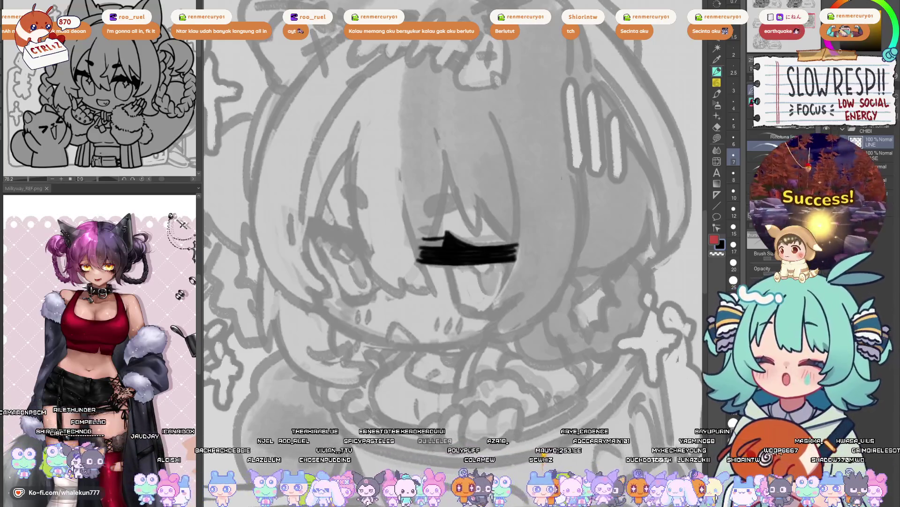
# - Ink the open eye's outline and curved side beneath the lash bar, checking in mirrored view
pyautogui.moveTo(479, 220)
pyautogui.mouseDown()
pyautogui.moveTo(485, 265)
pyautogui.moveTo(494, 278)
pyautogui.moveTo(508, 275)
pyautogui.mouseUp()
pyautogui.moveTo(456, 231)
pyautogui.mouseDown()
pyautogui.moveTo(448, 281)
pyautogui.moveTo(431, 285)
pyautogui.mouseUp()
pyautogui.hotkey('ctrl', 'z')
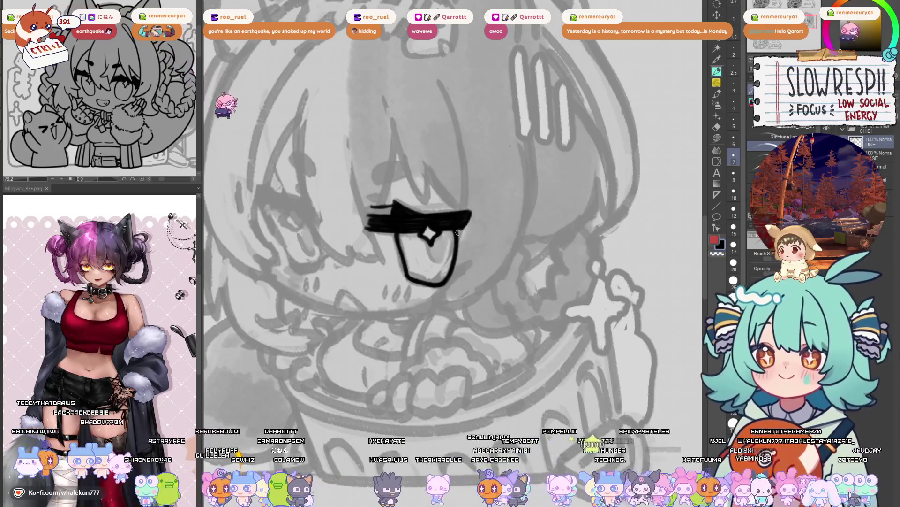
pyautogui.press('h')
pyautogui.scroll(-5, 474, 209)
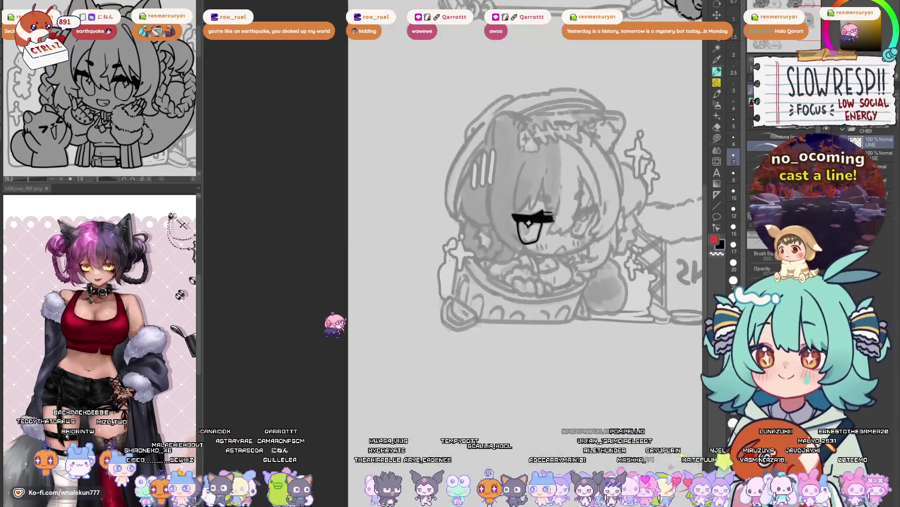
pyautogui.moveTo(582, 221); pyautogui.dragTo(432, 221)
pyautogui.scroll(5, 432, 221)
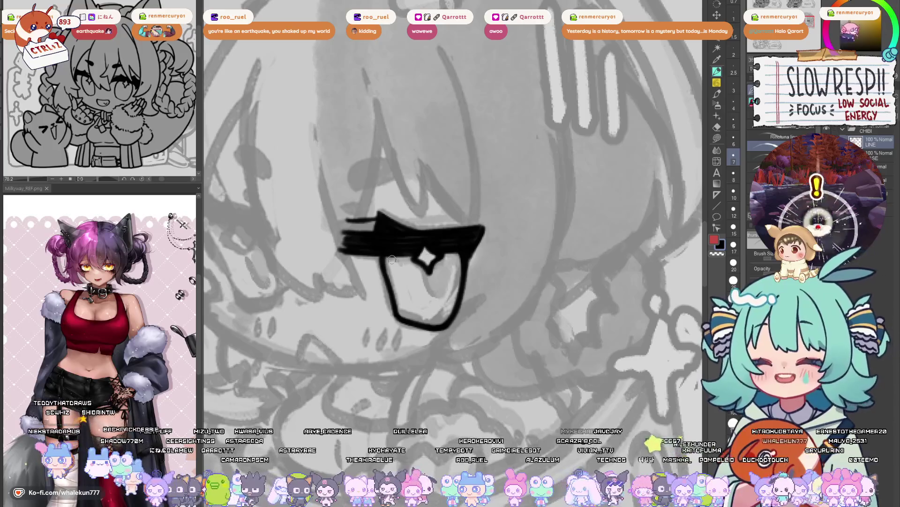
pyautogui.press('h')
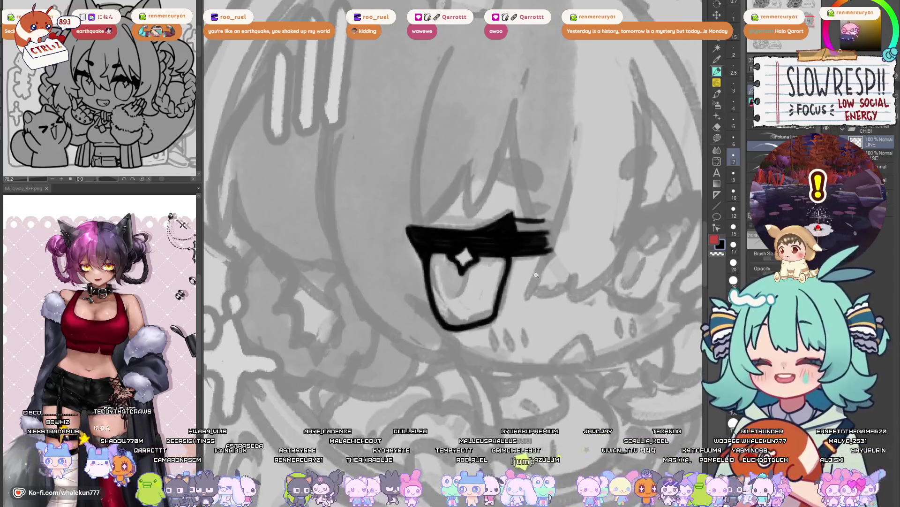
# - Reframe the drawing, undo the latest eye stroke, and lasso-select the chibi's face area
pyautogui.scroll(-5, 516, 276)
pyautogui.moveTo(572, 295); pyautogui.dragTo(498, 287)
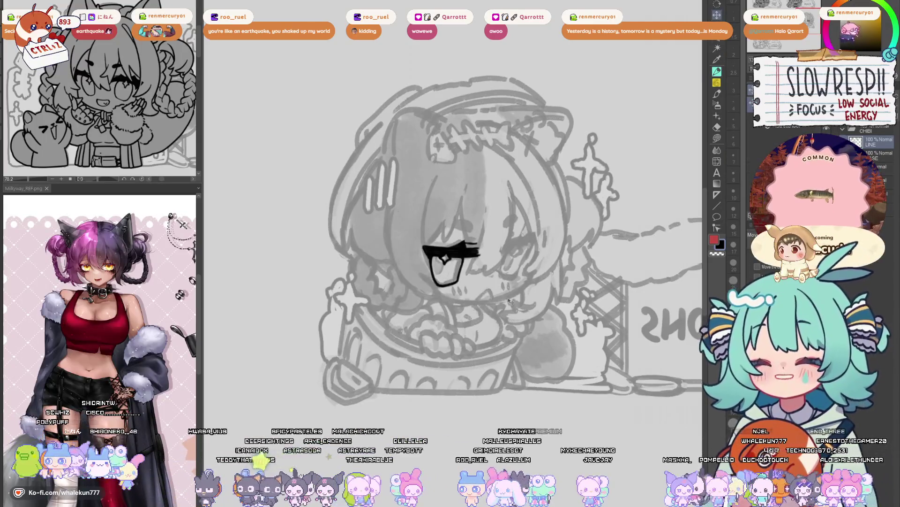
pyautogui.hotkey('ctrl', 'z')
pyautogui.hotkey('ctrl', 'y')
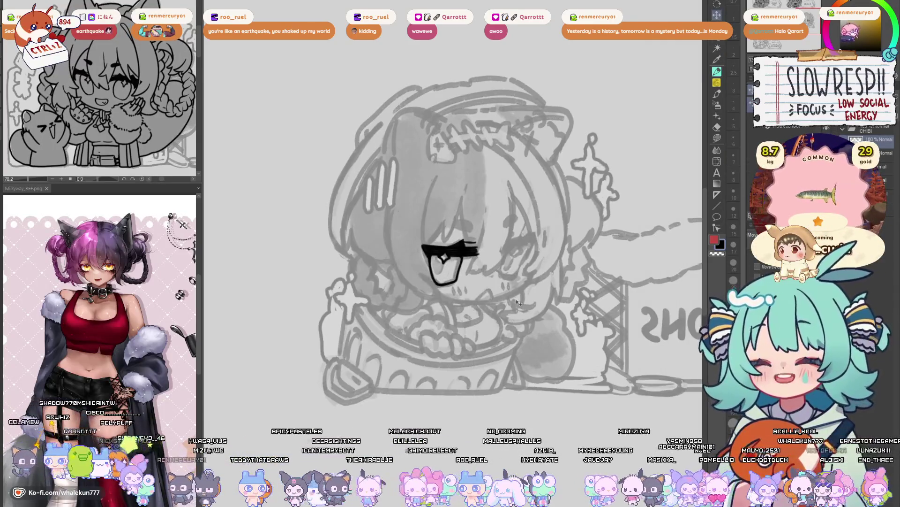
pyautogui.hotkey('ctrl', 'z')
pyautogui.press('m')
pyautogui.moveTo(519, 206); pyautogui.dragTo(498, 175)
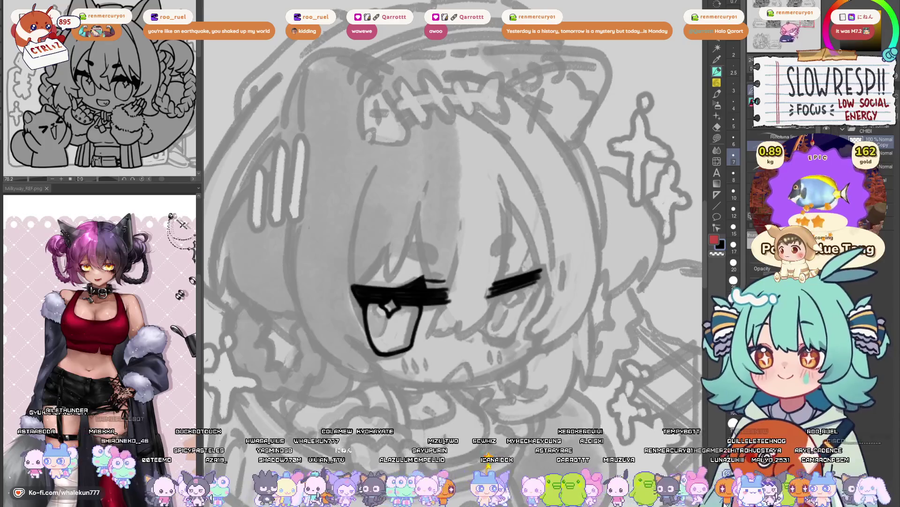
# - Extend the closed eye's lash line outward and thicken its lower edge, comparing eyes mirrored
pyautogui.scroll(2, 508, 265)
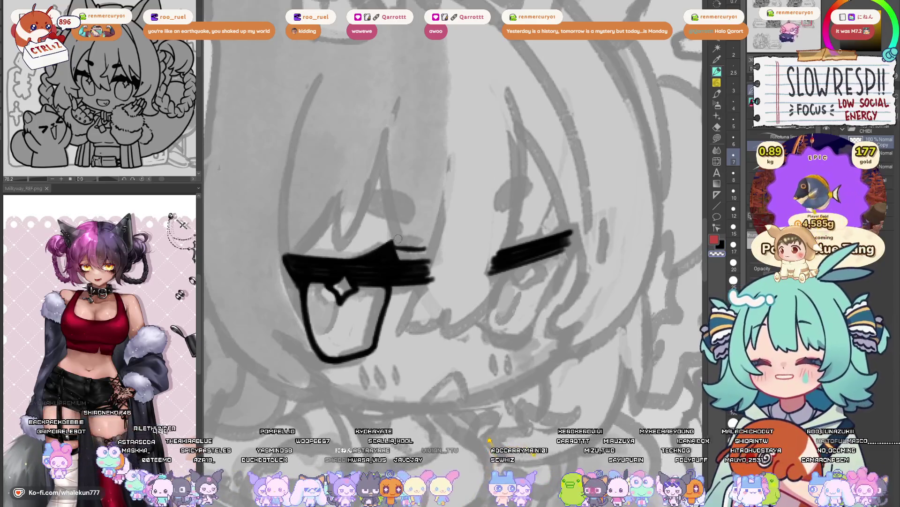
pyautogui.moveTo(526, 239); pyautogui.dragTo(533, 229)
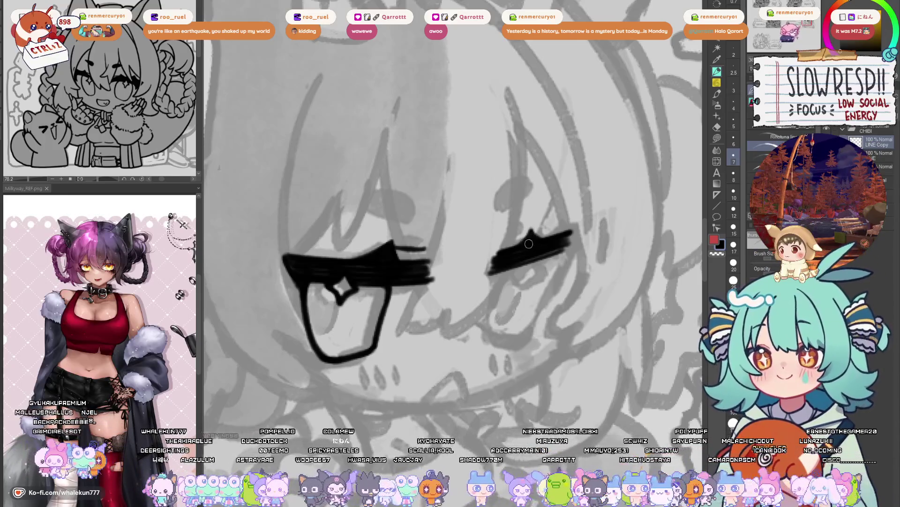
pyautogui.moveTo(529, 243); pyautogui.dragTo(541, 245)
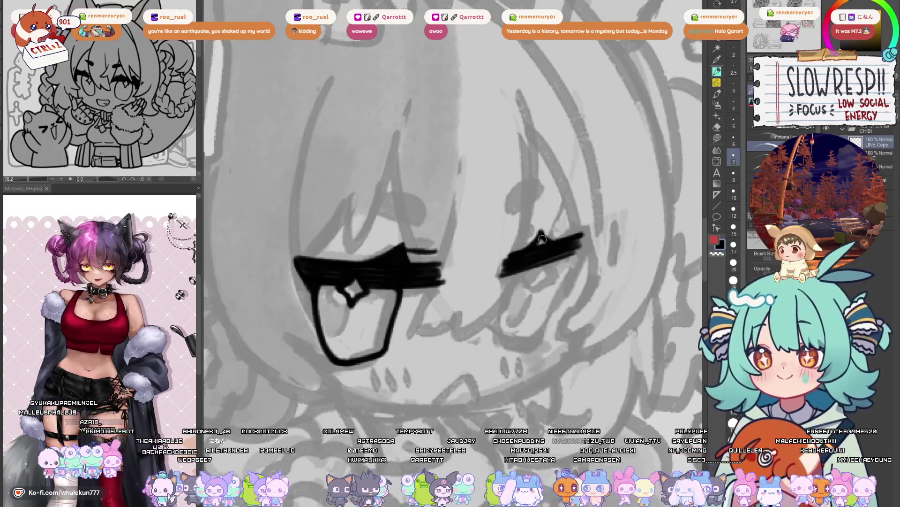
pyautogui.press('h')
pyautogui.press('h')
pyautogui.hotkey('ctrl', 'z')
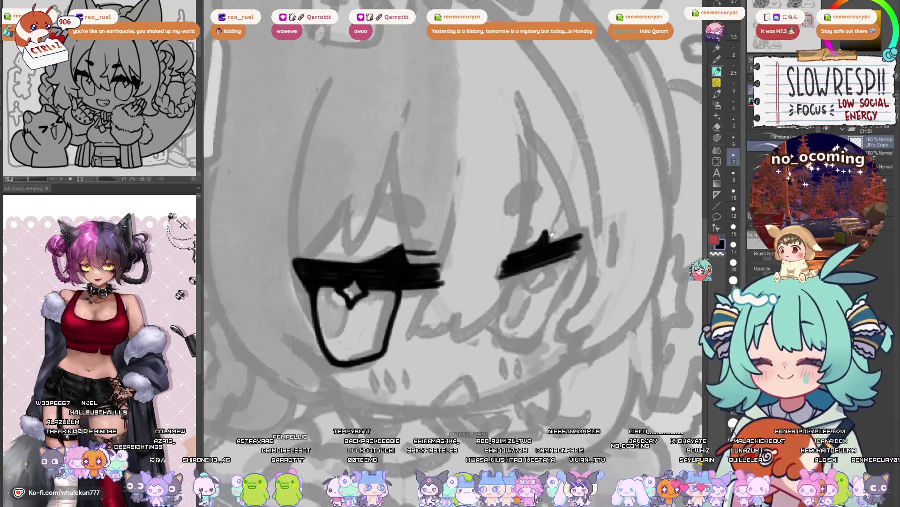
pyautogui.press('h')
pyautogui.press('h')
pyautogui.press('x')
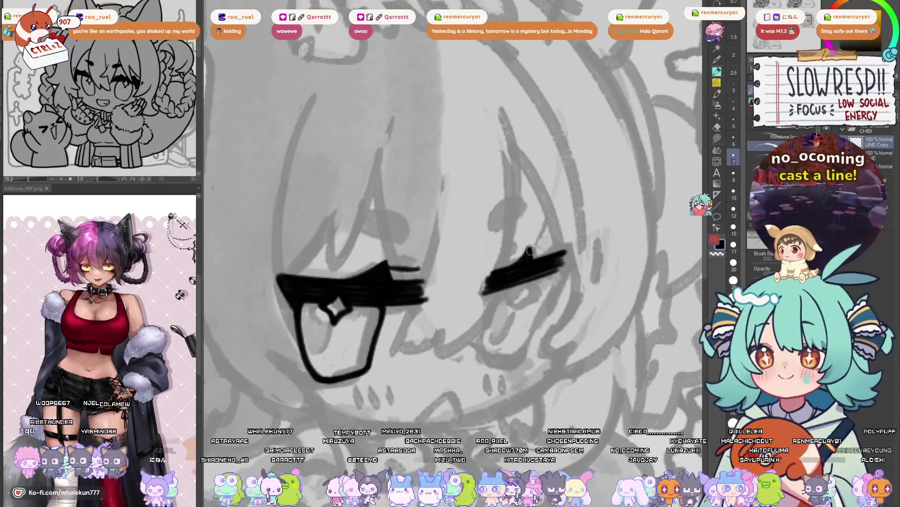
pyautogui.press('h')
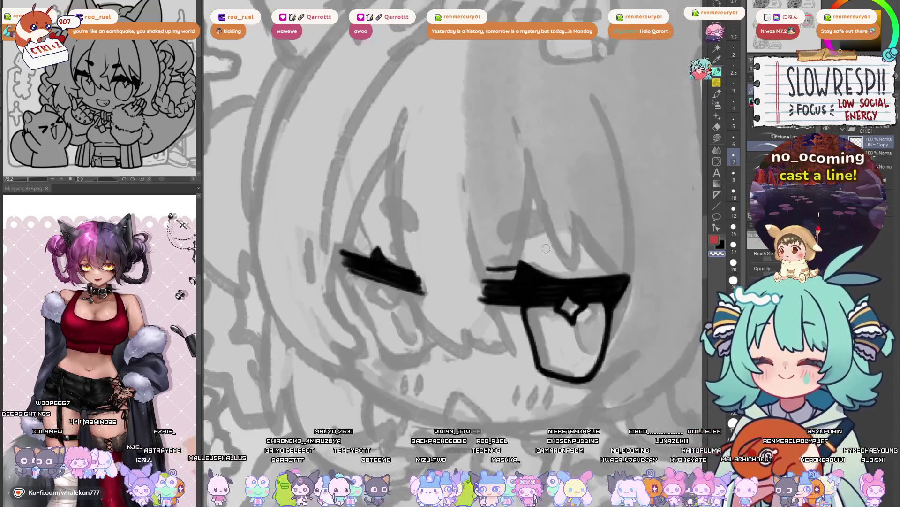
pyautogui.press('h')
pyautogui.moveTo(564, 228); pyautogui.dragTo(585, 220)
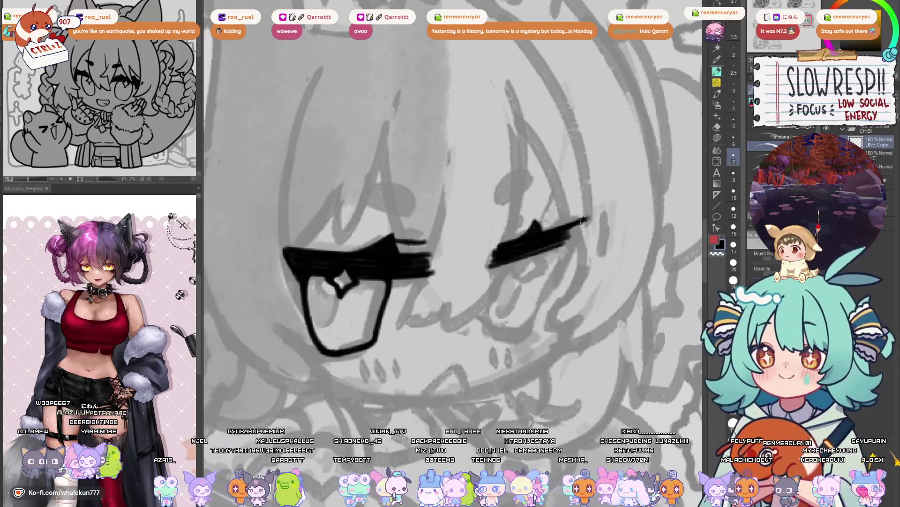
pyautogui.moveTo(535, 252)
pyautogui.mouseDown()
pyautogui.moveTo(584, 242)
pyautogui.moveTo(580, 255)
pyautogui.moveTo(591, 219)
pyautogui.moveTo(586, 236)
pyautogui.mouseUp()
# - Thicken the closed eye's outer end and hook, undoing unwanted strokes
pyautogui.press('h')
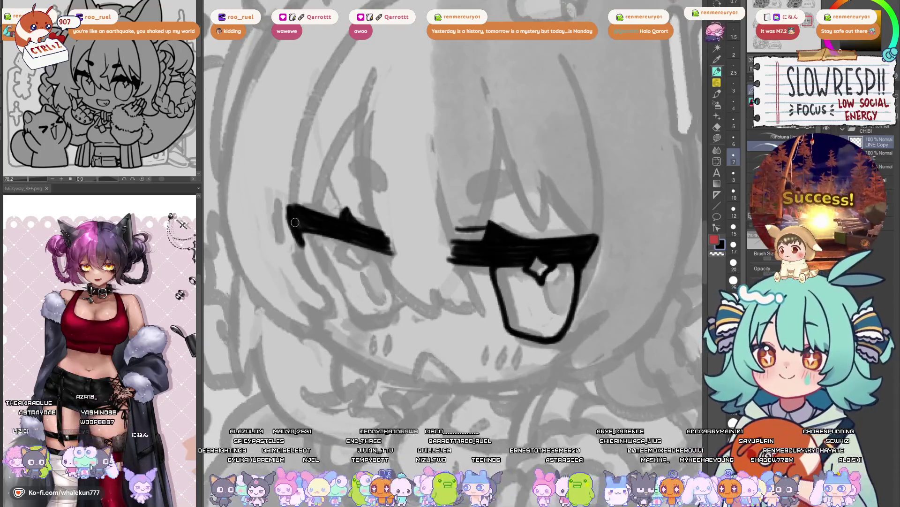
pyautogui.moveTo(294, 221); pyautogui.dragTo(304, 241)
pyautogui.scroll(-3, 450, 225)
pyautogui.press('h')
pyautogui.scroll(3, 494, 227)
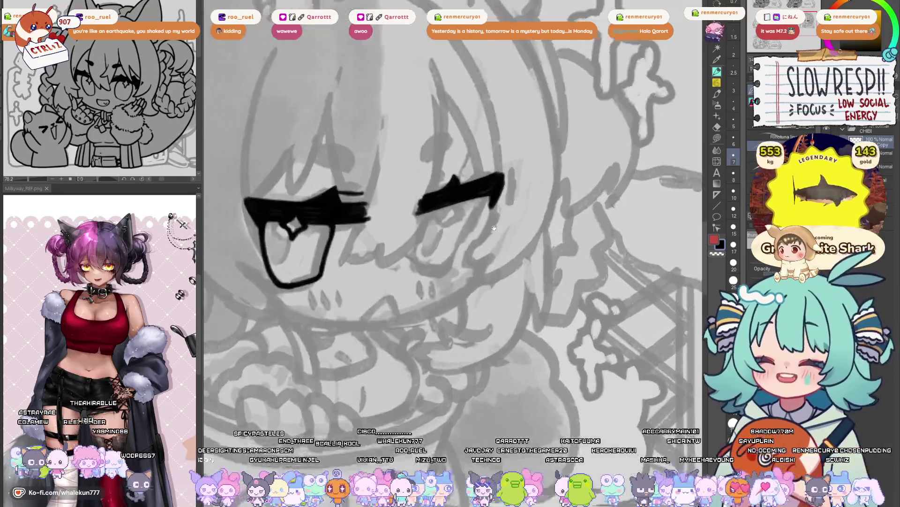
pyautogui.scroll(2, 494, 228)
pyautogui.moveTo(581, 231); pyautogui.dragTo(586, 256)
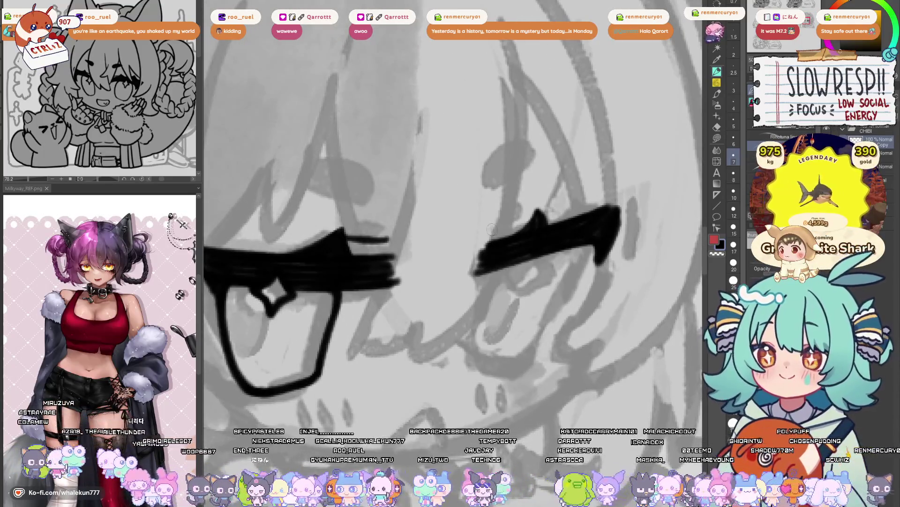
pyautogui.hotkey('ctrl', 'z')
pyautogui.moveTo(491, 230)
pyautogui.mouseDown()
pyautogui.moveTo(533, 217)
pyautogui.moveTo(533, 256)
pyautogui.moveTo(551, 250)
pyautogui.mouseUp()
pyautogui.hotkey('ctrl', 'z')
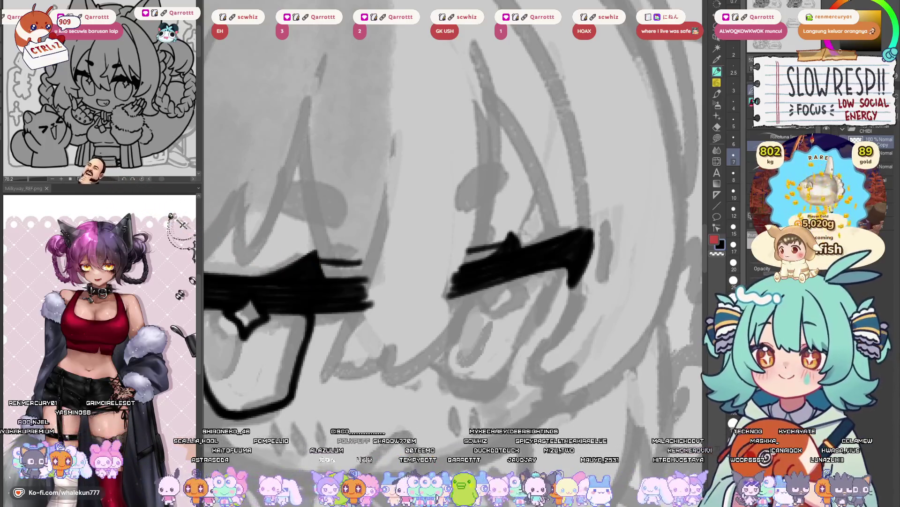
# - Draw the outline line down the right eye's side below its lashes, retrying several times
pyautogui.moveTo(457, 319); pyautogui.dragTo(539, 282)
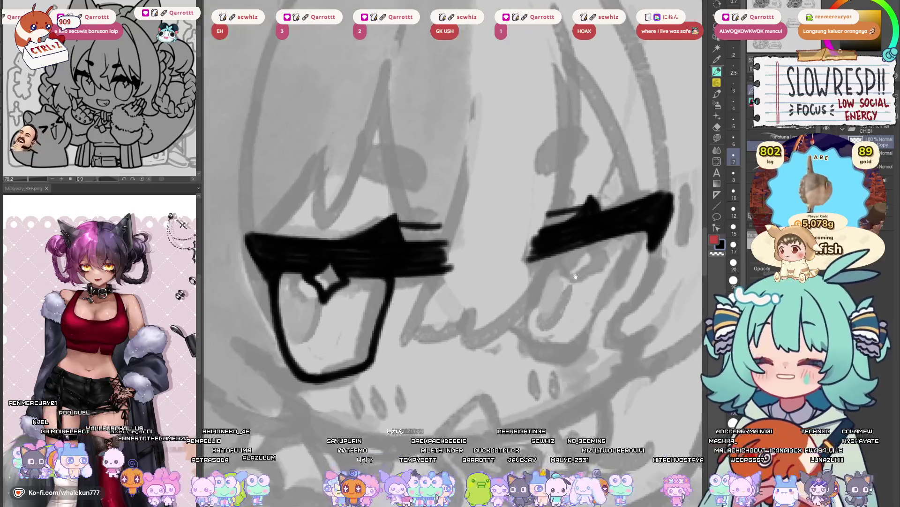
pyautogui.moveTo(542, 248)
pyautogui.mouseDown()
pyautogui.moveTo(521, 352)
pyautogui.moveTo(549, 256)
pyautogui.moveTo(523, 352)
pyautogui.mouseUp()
pyautogui.hotkey('ctrl', 'z')
pyautogui.hotkey('ctrl', 'z')
pyautogui.hotkey('ctrl', 'z')
pyautogui.hotkey('ctrl', 'z')
pyautogui.hotkey('ctrl', 'z')
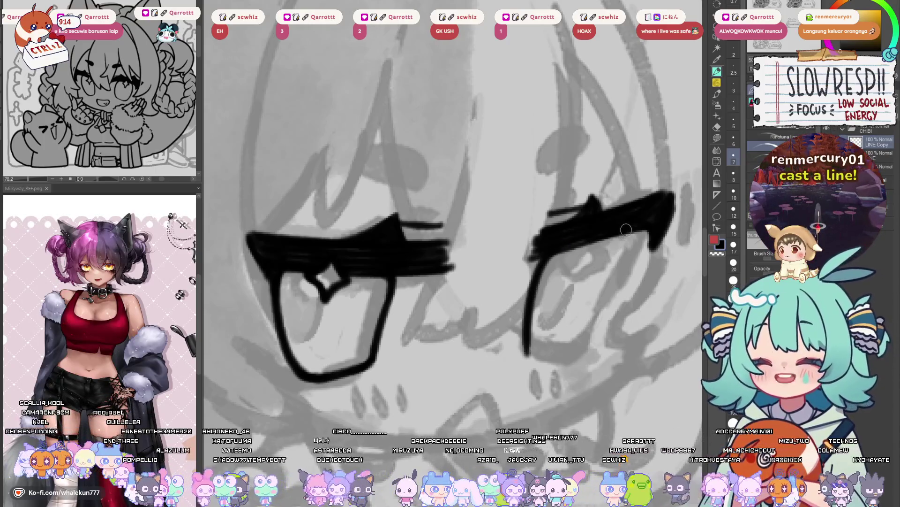
pyautogui.hotkey('ctrl', 'z')
pyautogui.moveTo(626, 229); pyautogui.dragTo(573, 362)
pyautogui.hotkey('ctrl', 'z')
pyautogui.press('h')
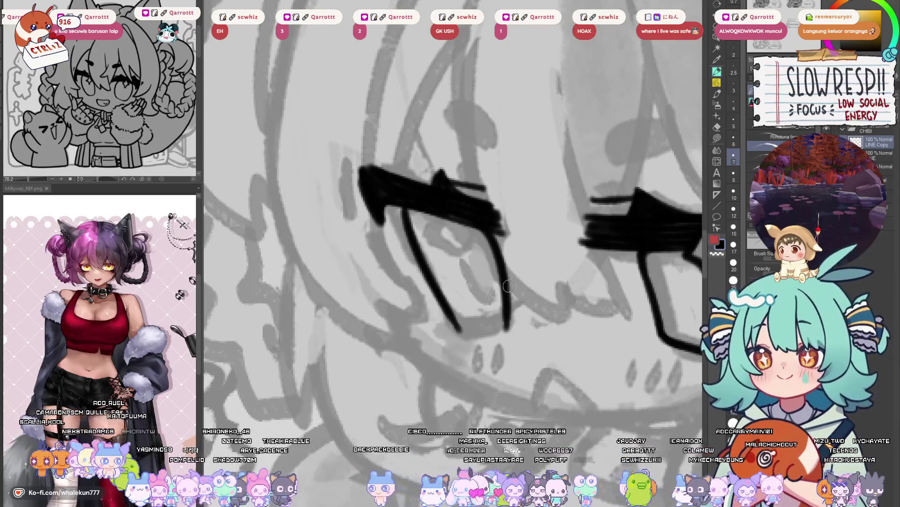
pyautogui.scroll(-3, 509, 286)
pyautogui.press('h')
pyautogui.scroll(3, 498, 261)
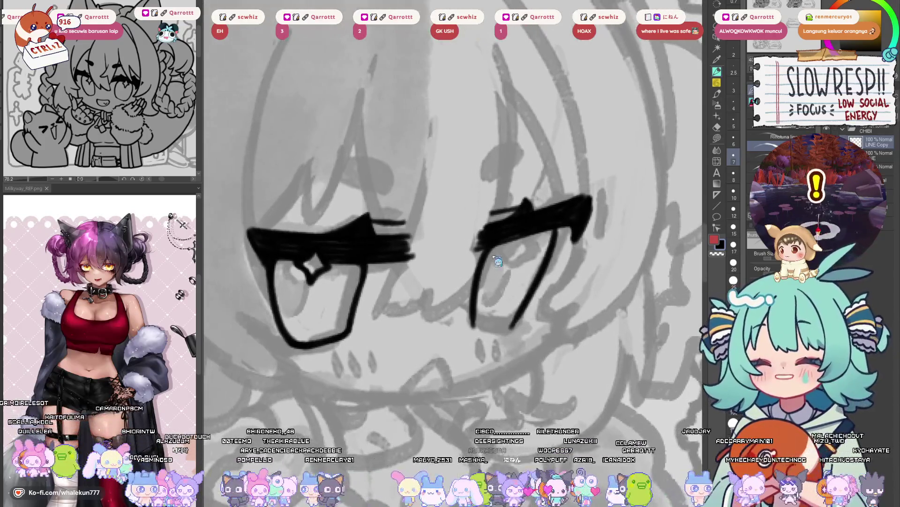
pyautogui.hotkey('ctrl', 'z')
pyautogui.hotkey('ctrl', 'z')
pyautogui.moveTo(498, 240)
pyautogui.mouseDown()
pyautogui.moveTo(483, 260)
pyautogui.moveTo(473, 316)
pyautogui.mouseUp()
pyautogui.hotkey('ctrl', 'z')
pyautogui.hotkey('ctrl', 'z')
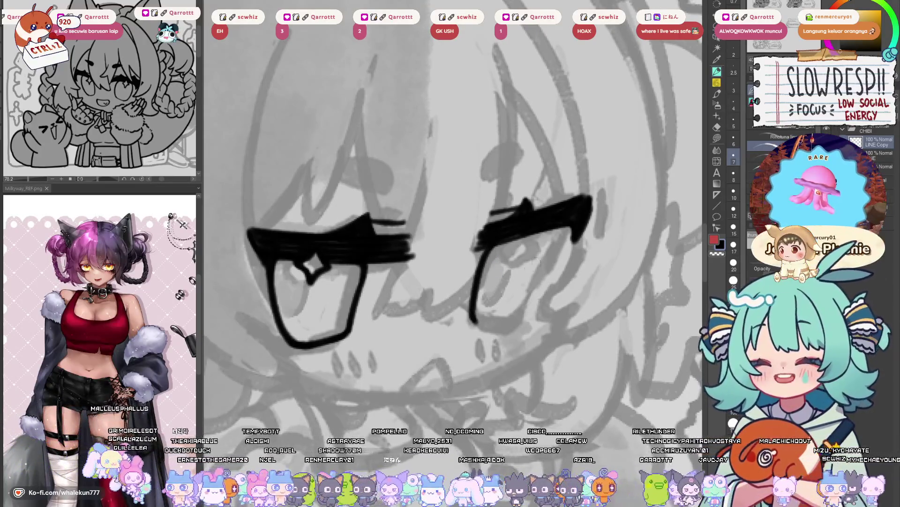
pyautogui.moveTo(556, 226)
pyautogui.mouseDown()
pyautogui.moveTo(539, 281)
pyautogui.moveTo(510, 329)
pyautogui.moveTo(591, 327)
pyautogui.mouseUp()
# - Redraw the second eye's lower-left outline several times, comparing both eyes in mirrored view
pyautogui.press('h')
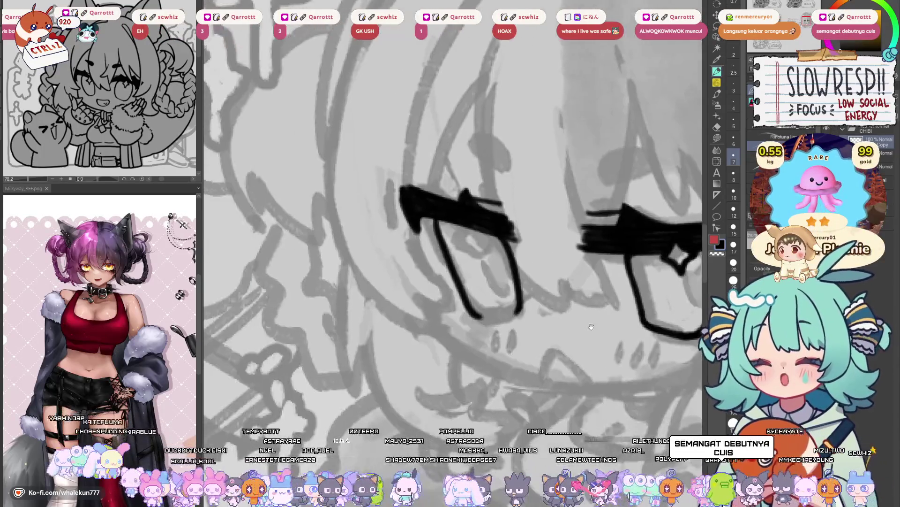
pyautogui.hotkey('ctrl', 'z')
pyautogui.moveTo(471, 309)
pyautogui.mouseDown()
pyautogui.moveTo(504, 319)
pyautogui.moveTo(487, 322)
pyautogui.moveTo(518, 313)
pyautogui.moveTo(485, 324)
pyautogui.mouseUp()
pyautogui.hotkey('ctrl', 'z')
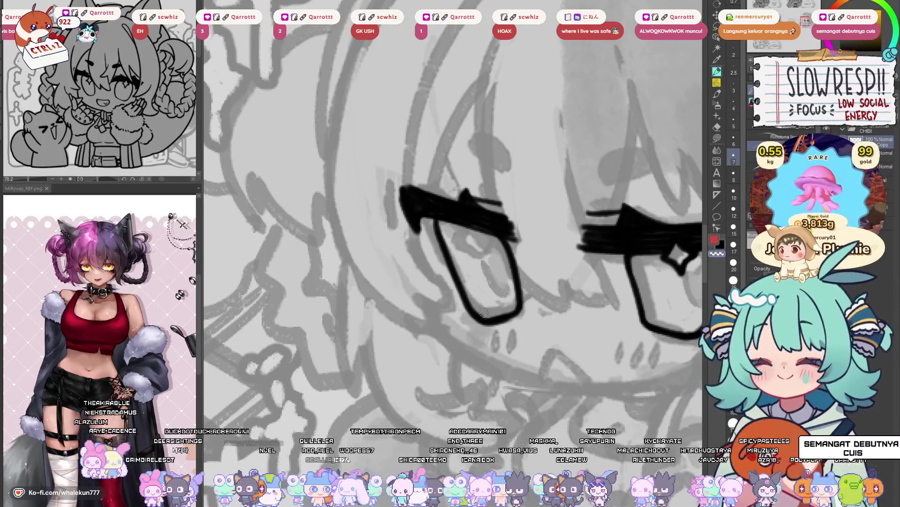
pyautogui.press('h')
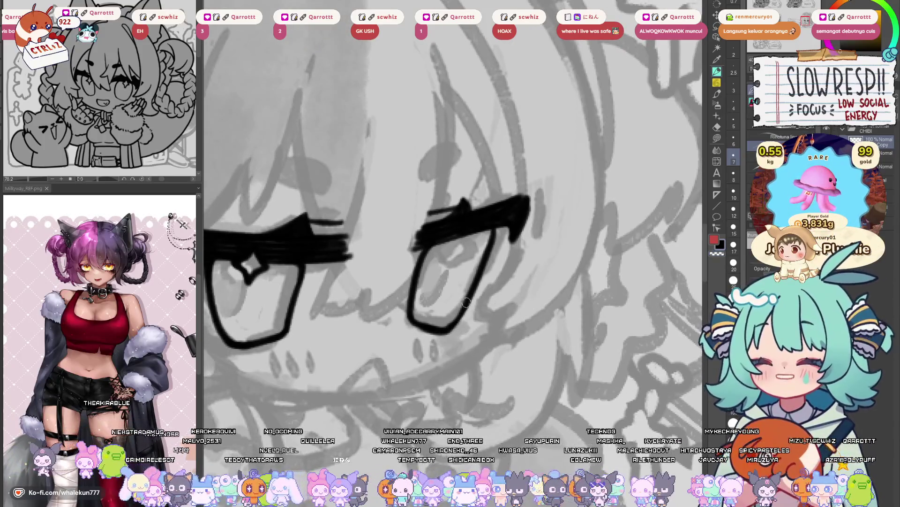
pyautogui.moveTo(467, 302); pyautogui.dragTo(446, 329)
pyautogui.hotkey('ctrl', 'z')
pyautogui.hotkey('ctrl', 'z')
pyautogui.moveTo(469, 297); pyautogui.dragTo(446, 325)
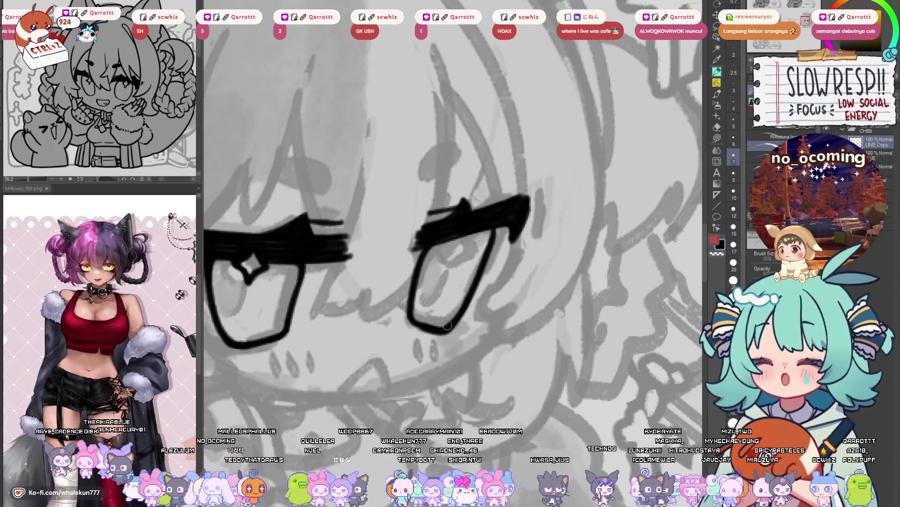
pyautogui.press('h')
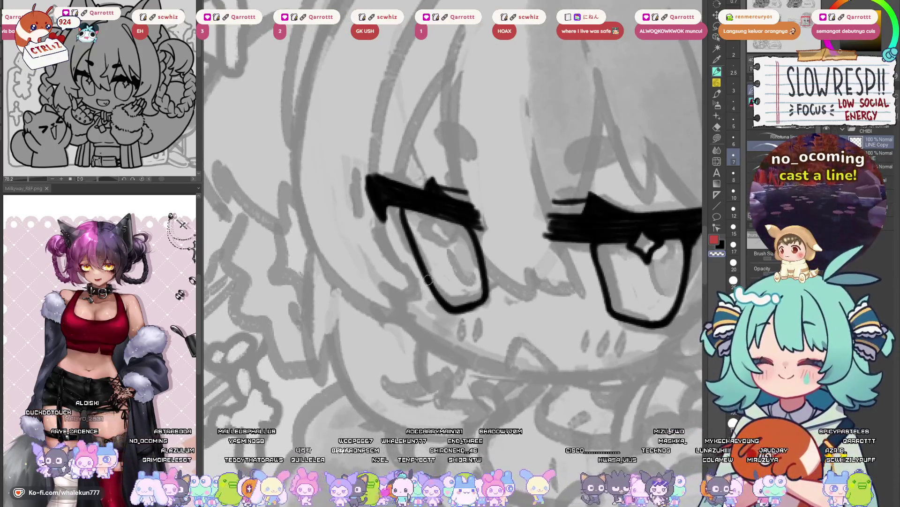
pyautogui.hotkey('ctrl', 'z')
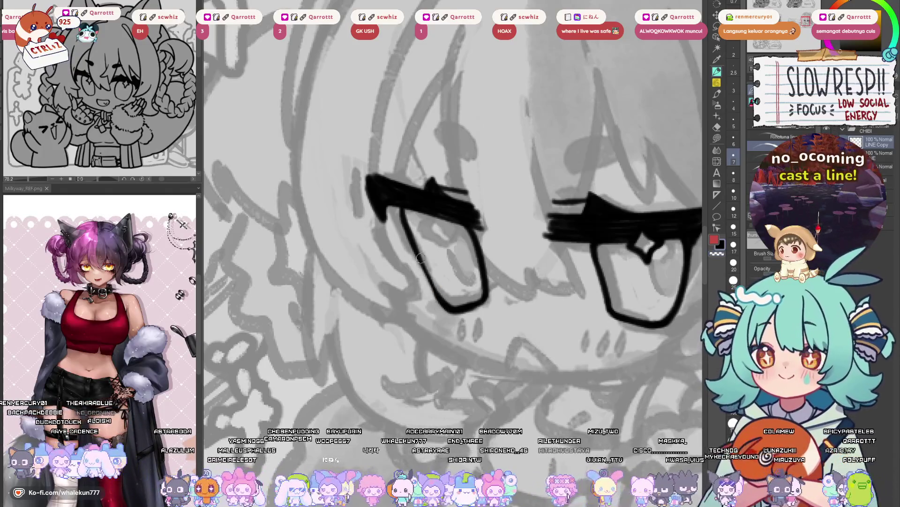
pyautogui.hotkey('ctrl', 'z')
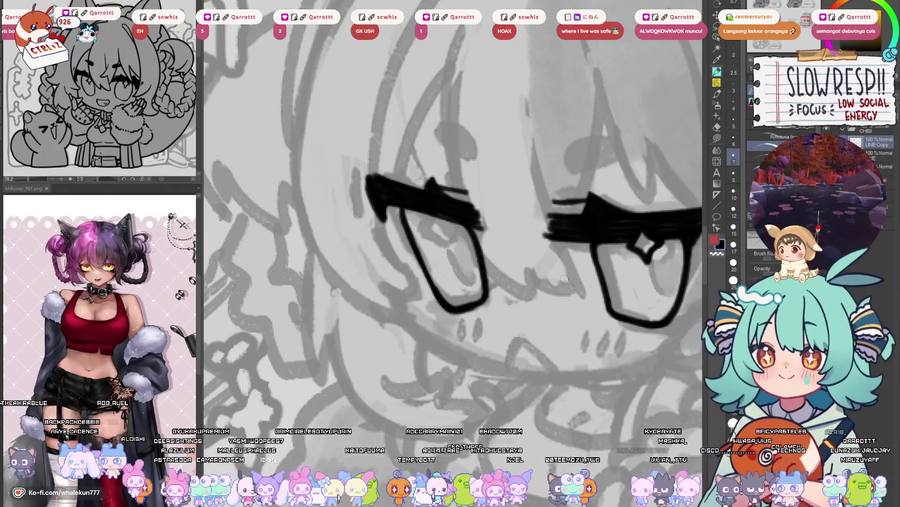
pyautogui.press('h')
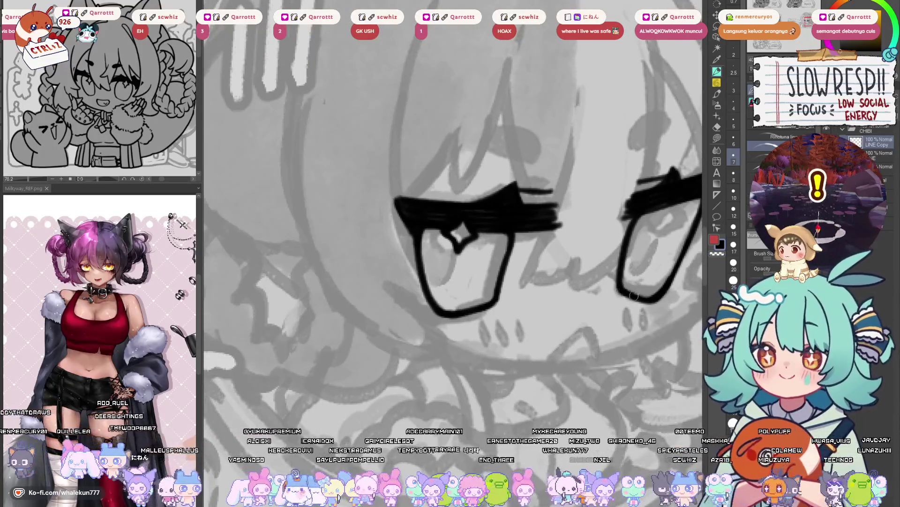
# - Recentre on the second eye, trace its lower outline, and check symmetry mirrored
pyautogui.moveTo(651, 298); pyautogui.dragTo(635, 299)
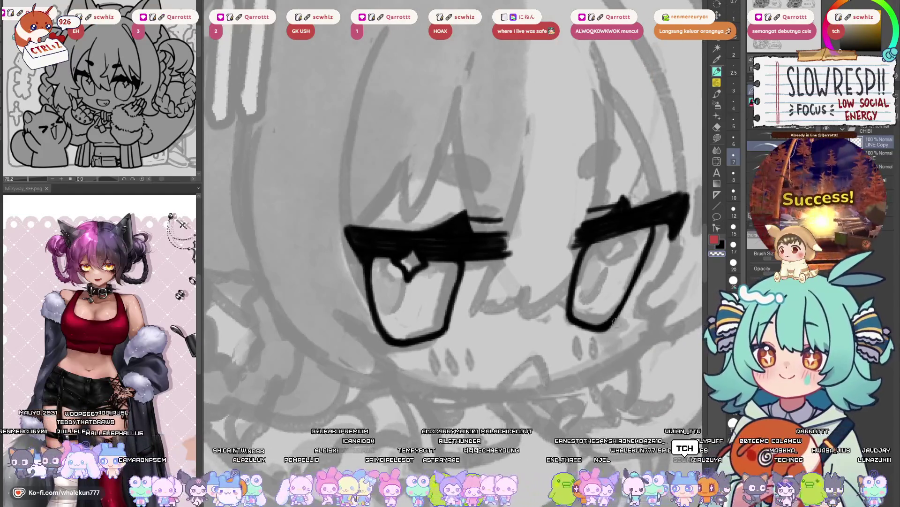
pyautogui.moveTo(575, 351); pyautogui.dragTo(623, 341)
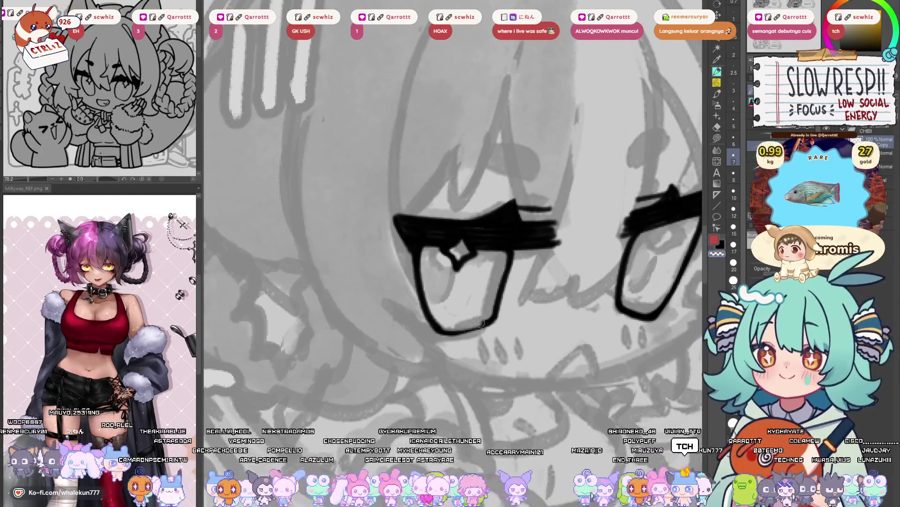
pyautogui.moveTo(439, 327)
pyautogui.mouseDown()
pyautogui.moveTo(455, 333)
pyautogui.moveTo(497, 320)
pyautogui.moveTo(473, 330)
pyautogui.moveTo(486, 319)
pyautogui.mouseUp()
pyautogui.hotkey('ctrl', 'z')
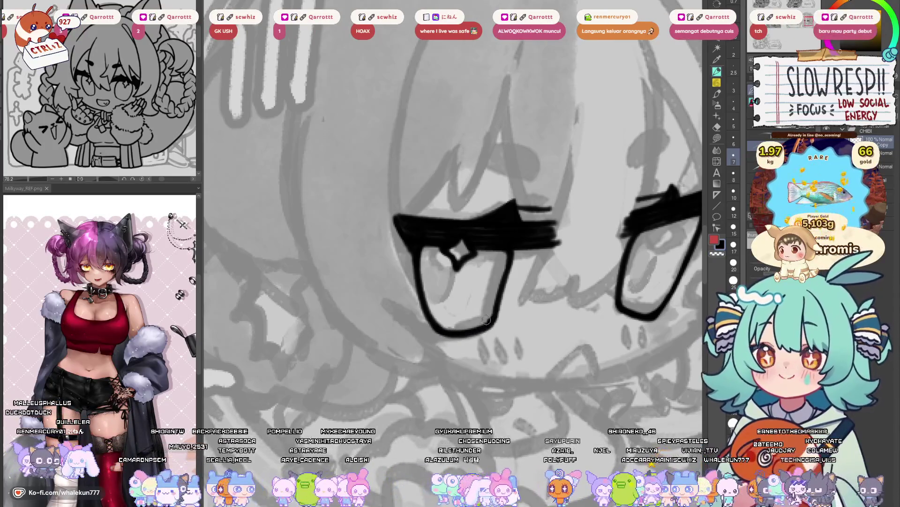
pyautogui.scroll(-5, 498, 339)
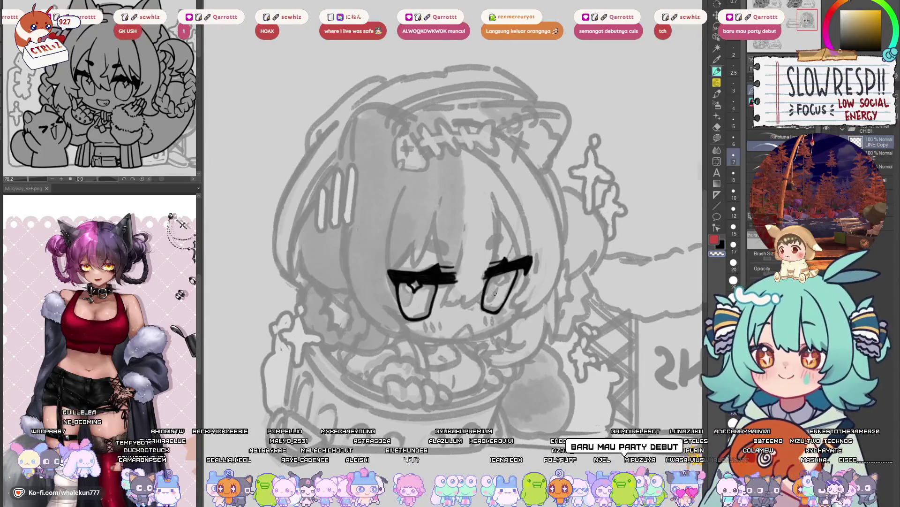
pyautogui.press('h')
pyautogui.scroll(5, 449, 306)
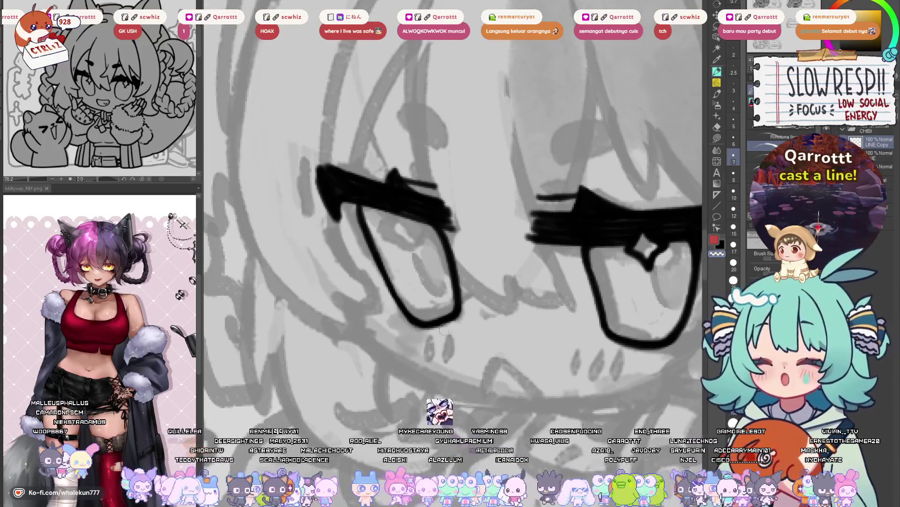
pyautogui.hscroll(1, 488, 303)
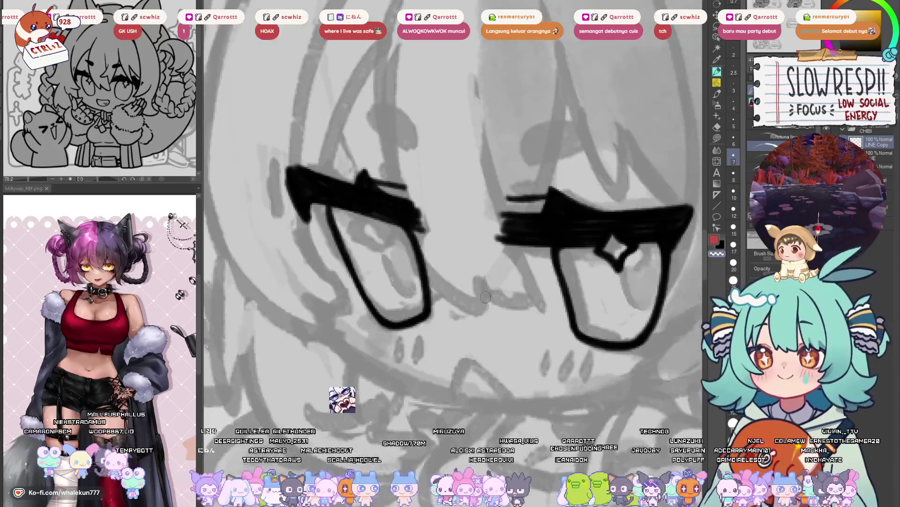
pyautogui.scroll(-3, 488, 302)
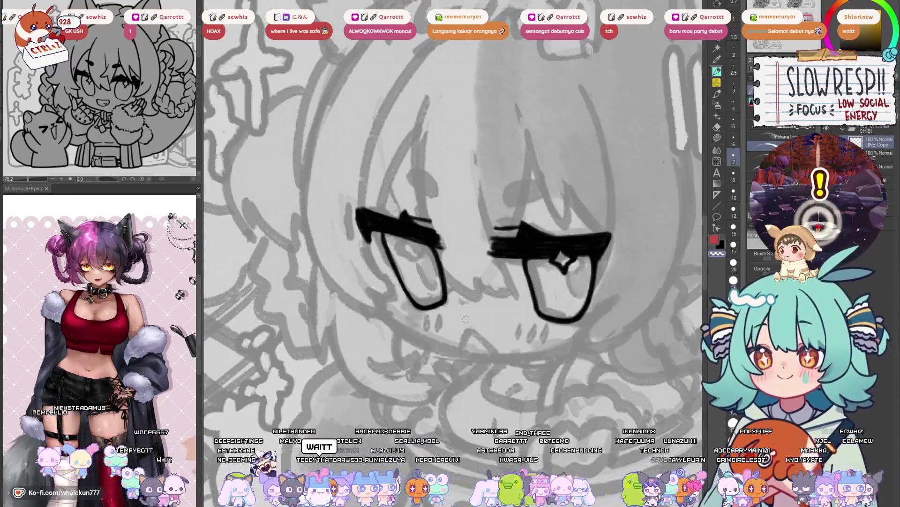
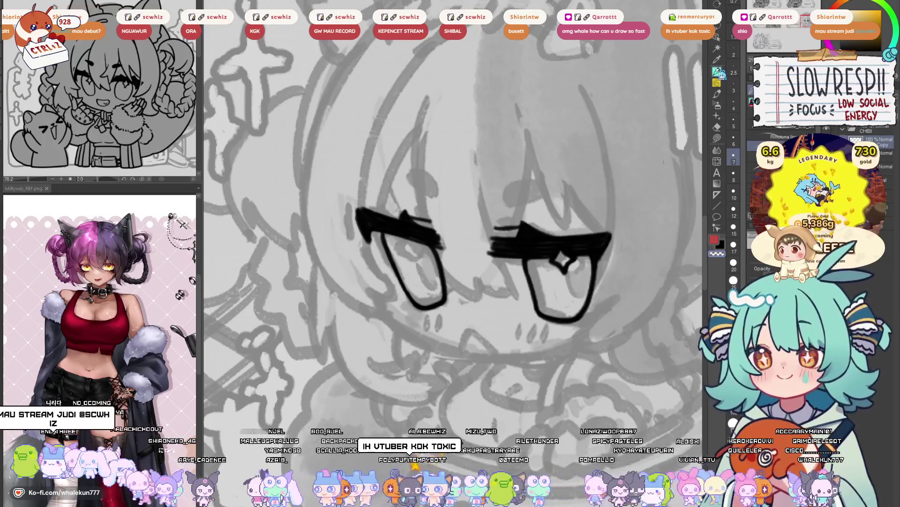
# - Remove the stray marks by the right eye, check the face mirrored, and zoom in closer
pyautogui.moveTo(552, 303)
pyautogui.mouseDown()
pyautogui.moveTo(518, 295)
pyautogui.moveTo(524, 243)
pyautogui.moveTo(516, 253)
pyautogui.moveTo(516, 265)
pyautogui.moveTo(530, 256)
pyautogui.moveTo(516, 261)
pyautogui.moveTo(525, 265)
pyautogui.moveTo(525, 245)
pyautogui.mouseUp()
pyautogui.hotkey('ctrl', 'z')
pyautogui.hotkey('ctrl', 'z')
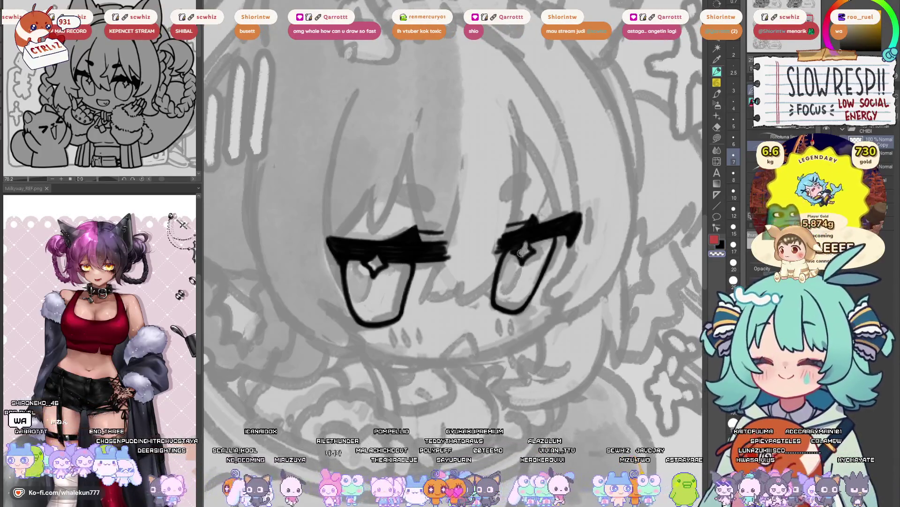
pyautogui.moveTo(509, 249); pyautogui.dragTo(523, 265)
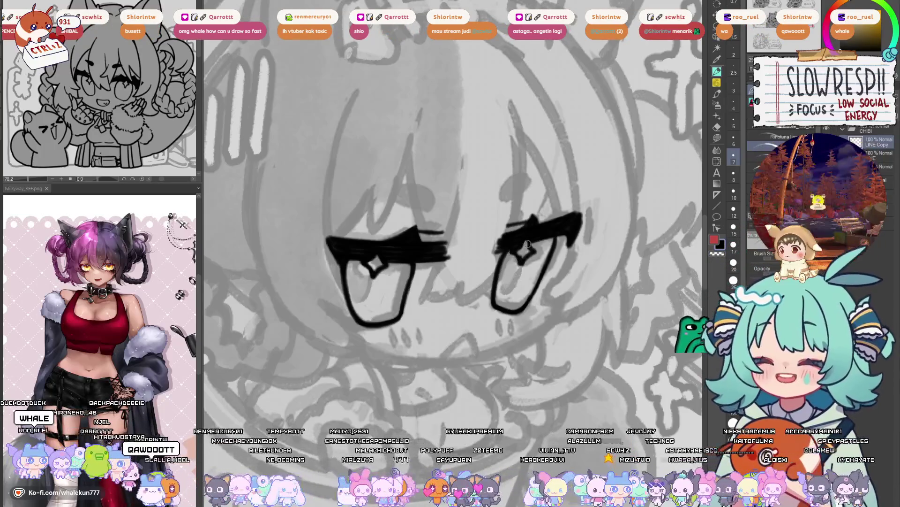
pyautogui.hotkey('ctrl', 'z')
pyautogui.hotkey('ctrl', 'z')
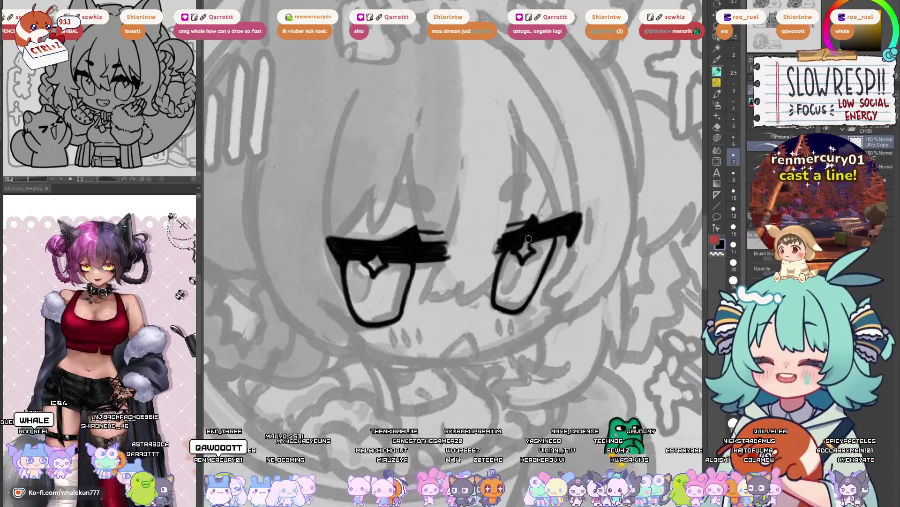
pyautogui.press('h')
pyautogui.press('h')
pyautogui.press('h')
pyautogui.hotkey('ctrl', '-')
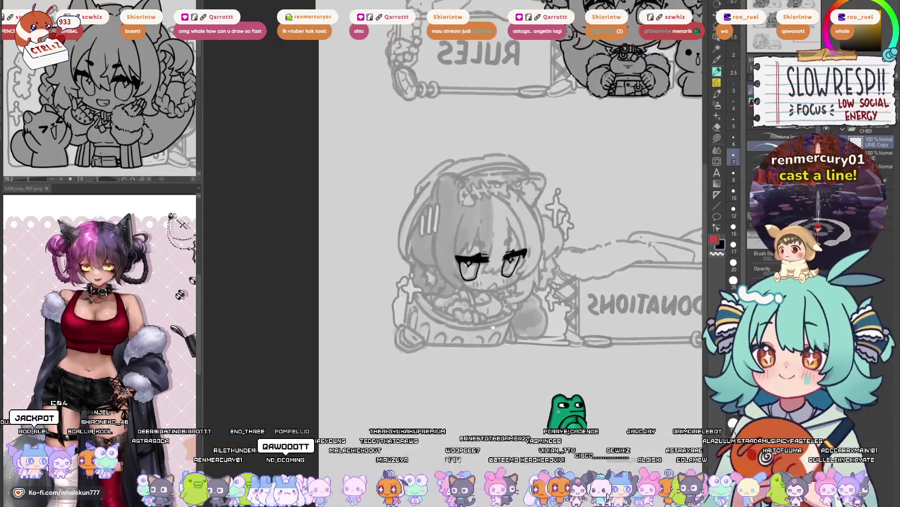
pyautogui.press('h')
pyautogui.hotkey('ctrl', '+')
pyautogui.hotkey('ctrl', '+')
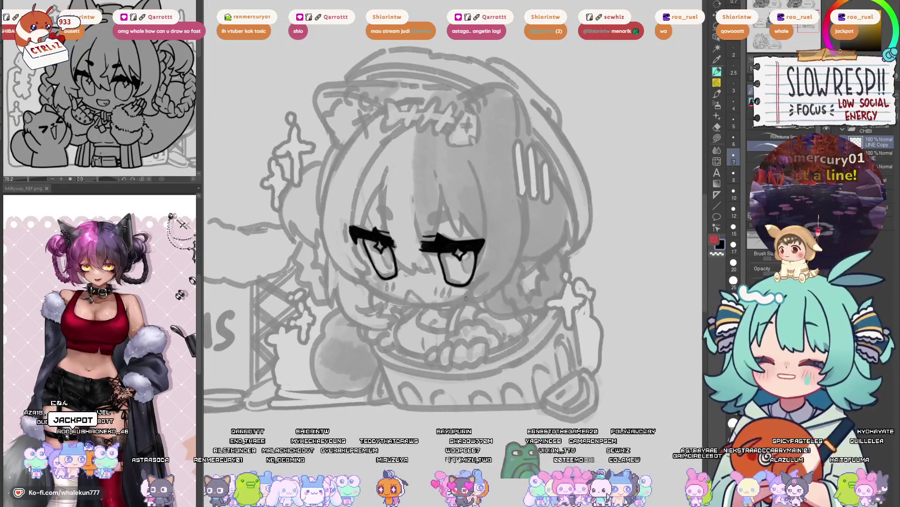
pyautogui.hotkey('ctrl', '+')
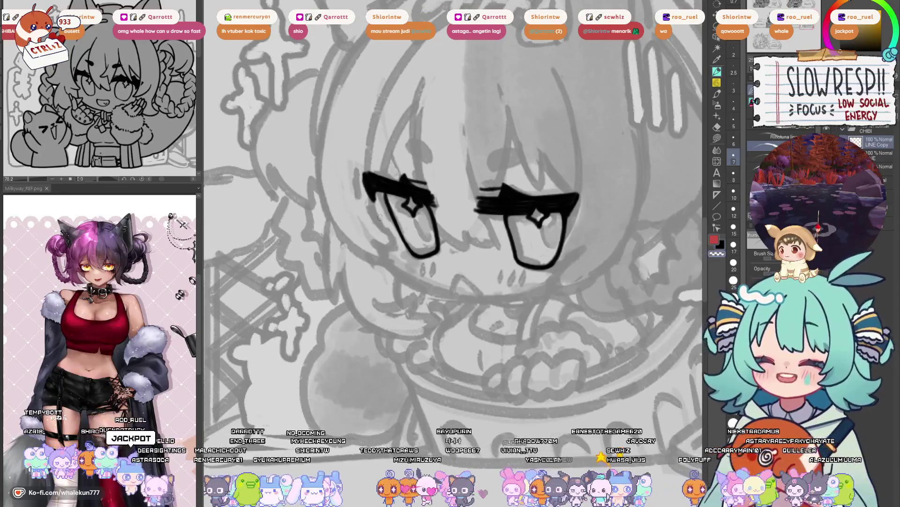
# - Ink the left cheek line curving down from the left eye, retrying its length until it fits
pyautogui.moveTo(373, 206)
pyautogui.mouseDown()
pyautogui.moveTo(390, 267)
pyautogui.moveTo(411, 284)
pyautogui.mouseUp()
pyautogui.hotkey('ctrl', 'z')
pyautogui.hotkey('ctrl', 'z')
pyautogui.moveTo(370, 204); pyautogui.dragTo(410, 281)
pyautogui.hotkey('ctrl', 'z')
pyautogui.hotkey('ctrl', 'z')
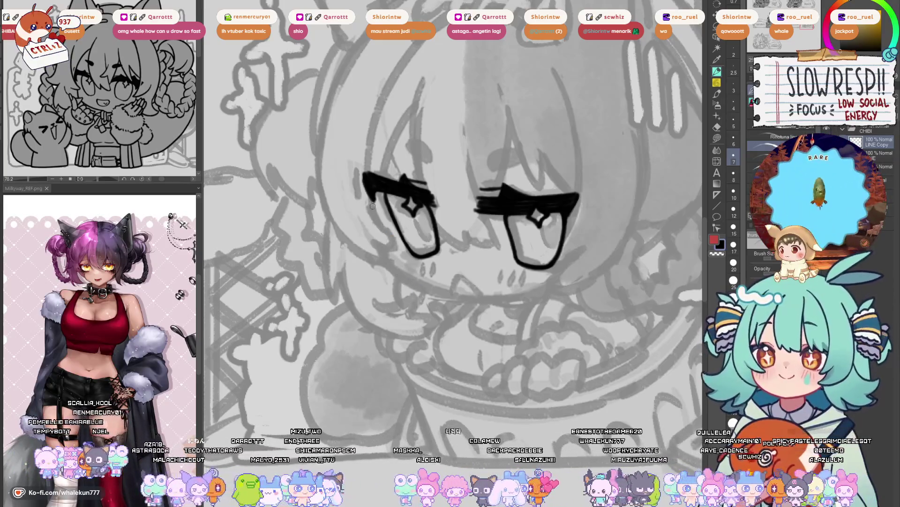
pyautogui.moveTo(370, 205)
pyautogui.mouseDown()
pyautogui.moveTo(389, 249)
pyautogui.moveTo(428, 291)
pyautogui.mouseUp()
pyautogui.hotkey('ctrl', 'z')
pyautogui.moveTo(371, 204)
pyautogui.mouseDown()
pyautogui.moveTo(415, 286)
pyautogui.moveTo(430, 292)
pyautogui.moveTo(443, 281)
pyautogui.moveTo(434, 305)
pyautogui.moveTo(458, 367)
pyautogui.mouseUp()
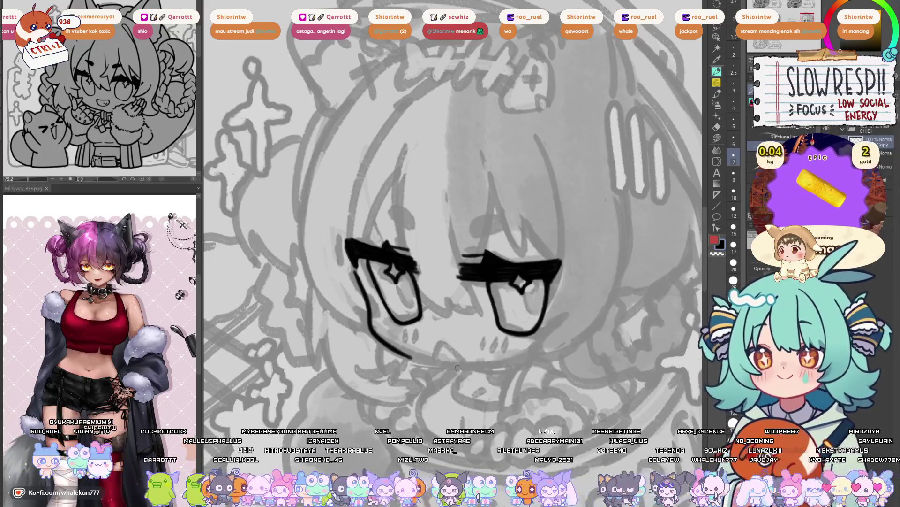
# - Attempt the chin curve under the eyes several times in normal and mirrored views
pyautogui.scroll(-2, 694, 77)
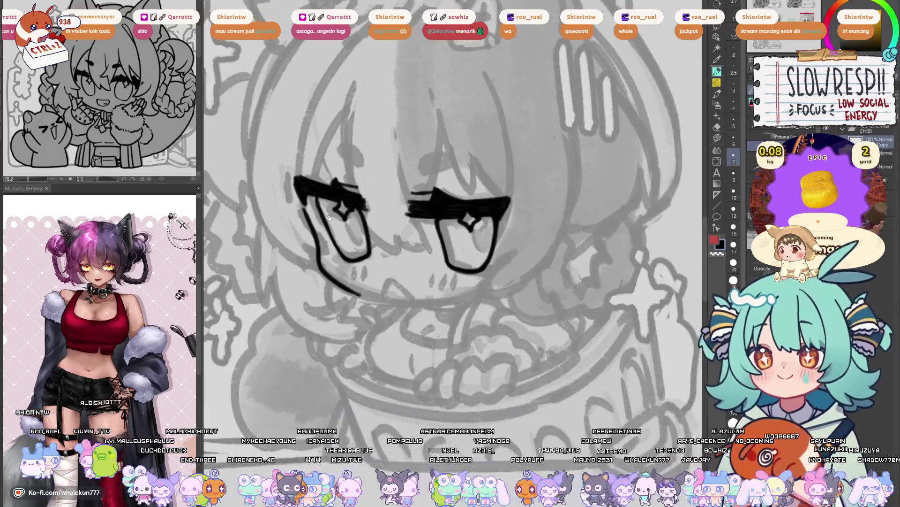
pyautogui.scroll(3, 469, 211)
pyautogui.moveTo(317, 270); pyautogui.dragTo(387, 306)
pyautogui.hotkey('ctrl', 'z')
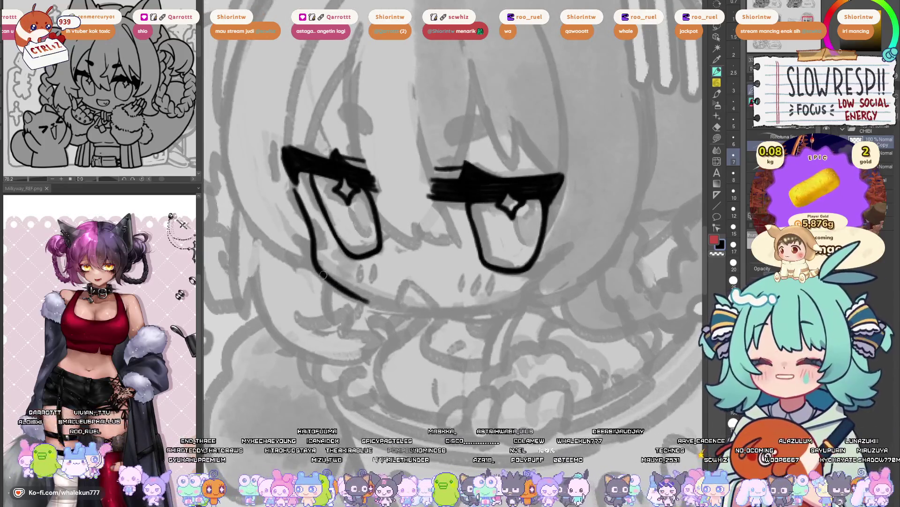
pyautogui.moveTo(321, 271)
pyautogui.mouseDown()
pyautogui.moveTo(418, 312)
pyautogui.moveTo(375, 304)
pyautogui.moveTo(420, 312)
pyautogui.moveTo(408, 310)
pyautogui.mouseUp()
pyautogui.hotkey('ctrl', 'z')
pyautogui.hotkey('ctrl', 'z')
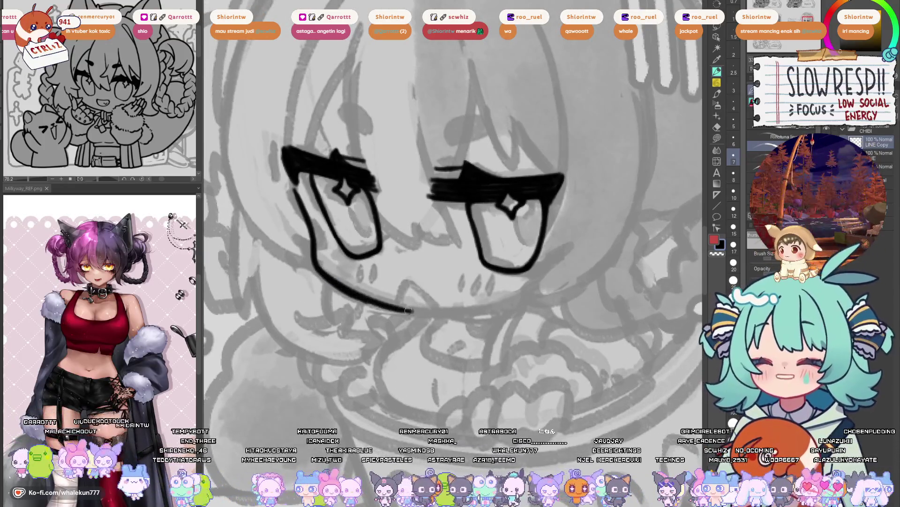
pyautogui.press('h')
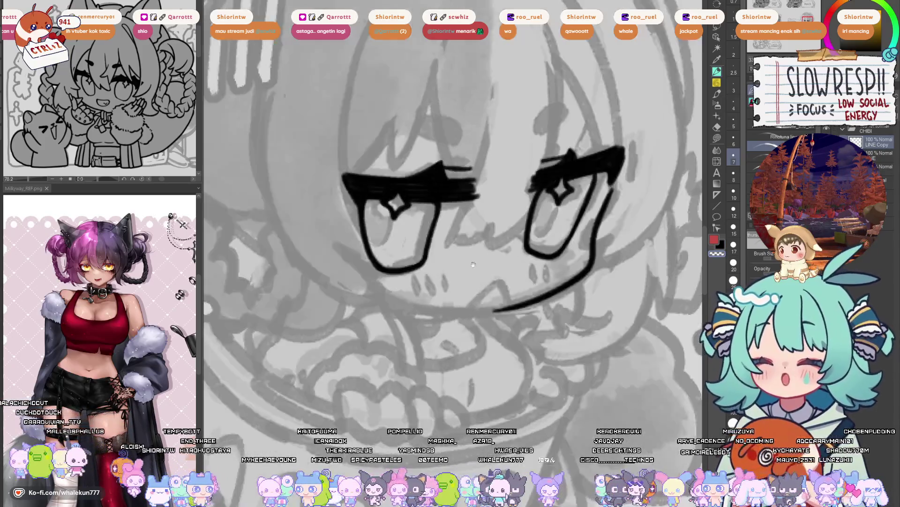
pyautogui.moveTo(303, 270); pyautogui.dragTo(431, 279)
pyautogui.hotkey('ctrl', 'z')
pyautogui.hotkey('ctrl', 'z')
pyautogui.hotkey('ctrl', 'z')
pyautogui.press('h')
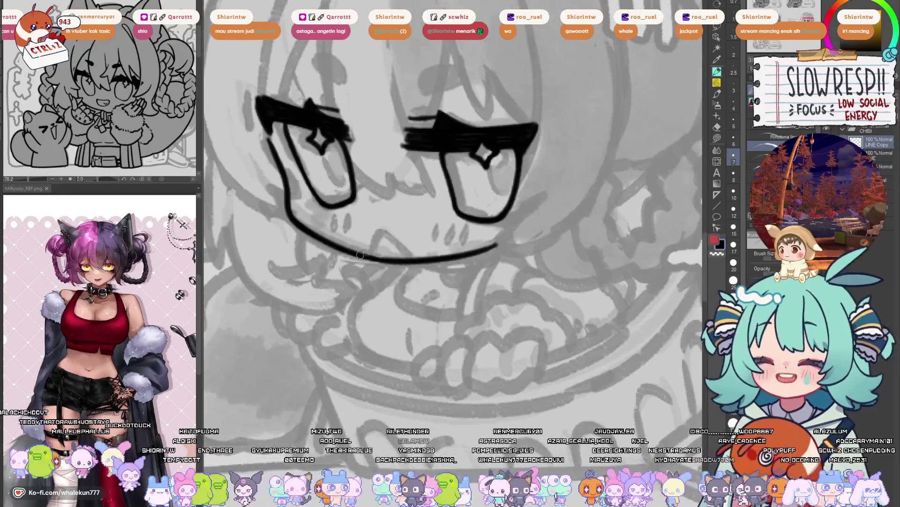
pyautogui.hotkey('ctrl', 'z')
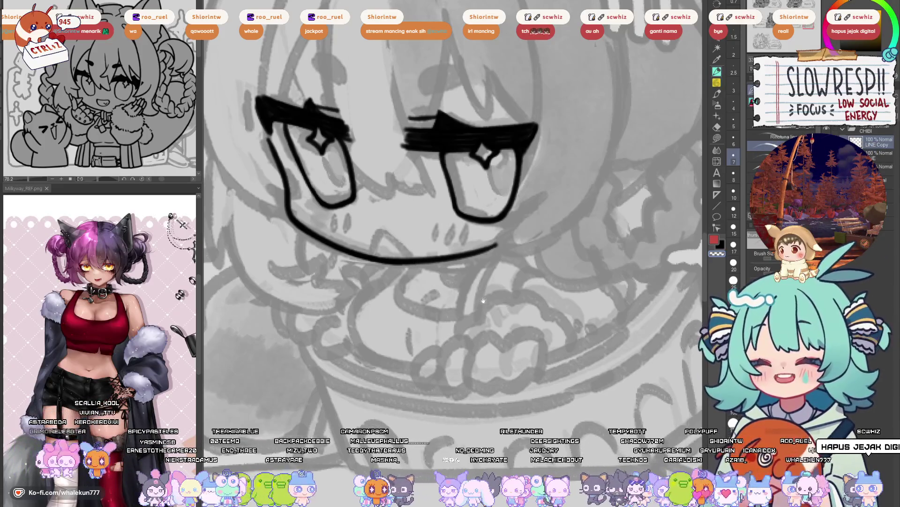
# - Shift the view over the mouth area and draw a fang notch above the mouth line
pyautogui.moveTo(443, 283)
pyautogui.mouseDown()
pyautogui.moveTo(539, 309)
pyautogui.moveTo(605, 303)
pyautogui.mouseUp()
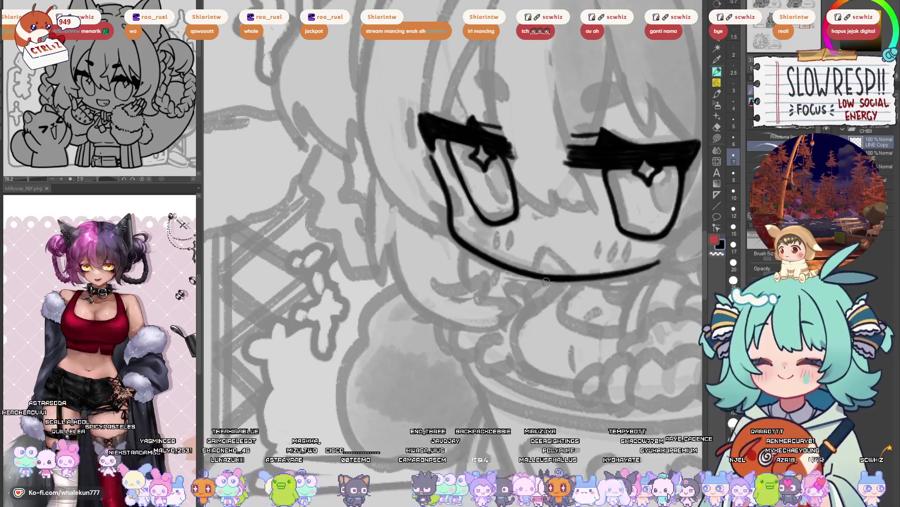
pyautogui.moveTo(595, 287); pyautogui.dragTo(553, 281)
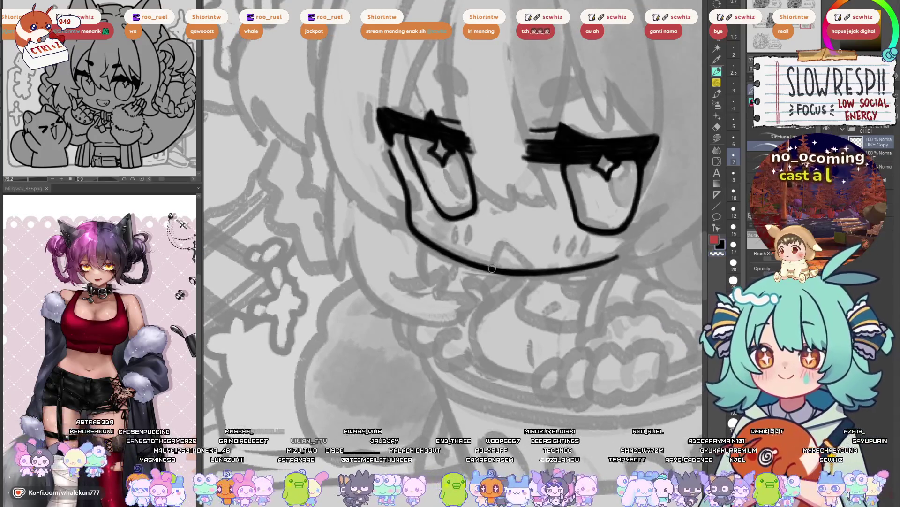
pyautogui.moveTo(492, 269)
pyautogui.mouseDown()
pyautogui.moveTo(509, 243)
pyautogui.moveTo(529, 250)
pyautogui.moveTo(540, 275)
pyautogui.mouseUp()
# - Fit the canvas and try out the fang and open-mouth strokes along the chin line
pyautogui.hotkey('ctrl', '0')
pyautogui.press('h')
pyautogui.press('h')
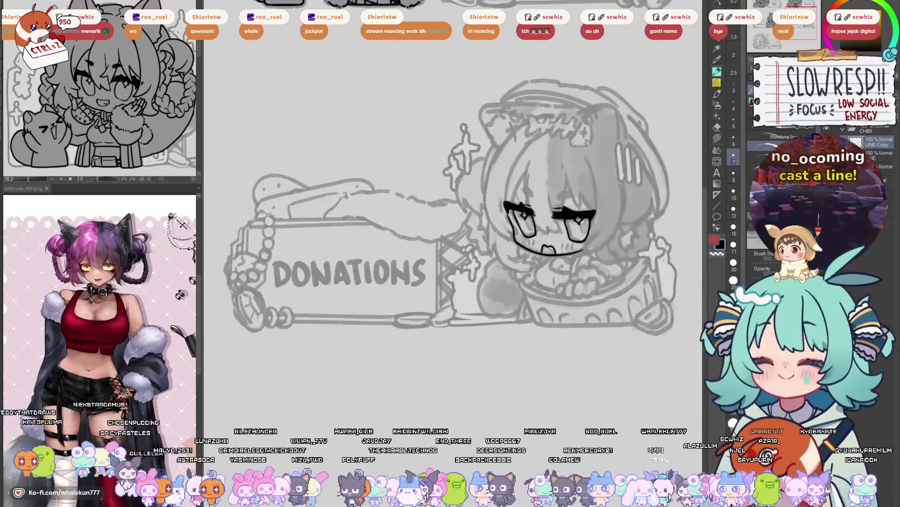
pyautogui.scroll(5, 548, 230)
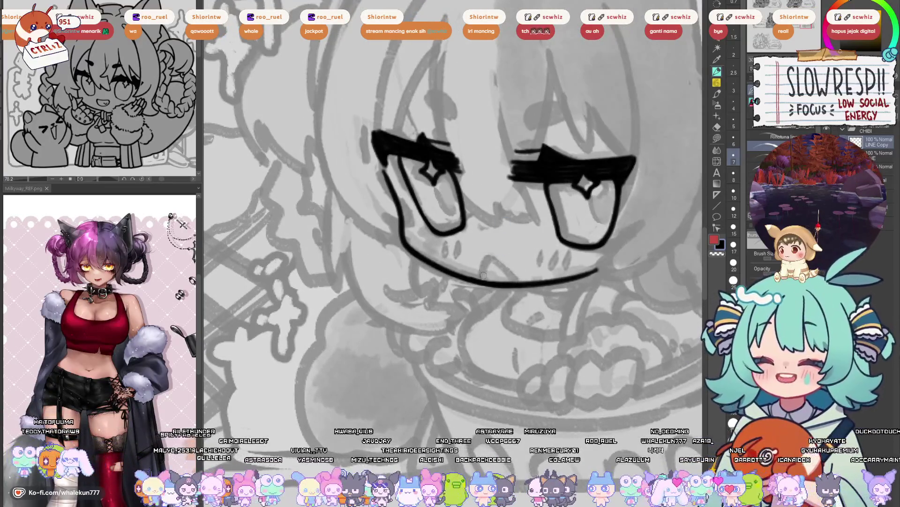
pyautogui.moveTo(483, 277)
pyautogui.mouseDown()
pyautogui.moveTo(477, 271)
pyautogui.moveTo(505, 250)
pyautogui.moveTo(531, 281)
pyautogui.moveTo(479, 261)
pyautogui.moveTo(518, 257)
pyautogui.moveTo(533, 285)
pyautogui.mouseUp()
pyautogui.hotkey('ctrl', 'z')
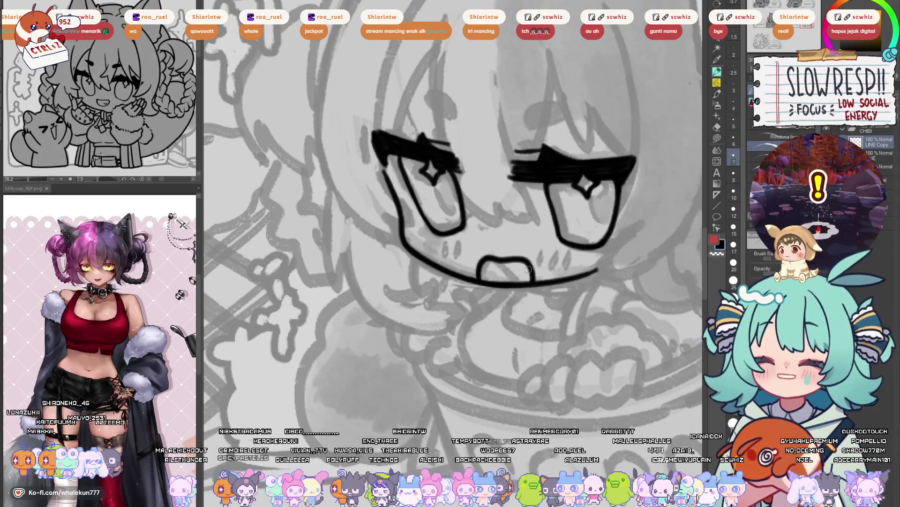
pyautogui.hotkey('ctrl', 'z')
pyautogui.moveTo(477, 281)
pyautogui.mouseDown()
pyautogui.moveTo(488, 258)
pyautogui.moveTo(534, 281)
pyautogui.mouseUp()
pyautogui.hotkey('ctrl', 'z')
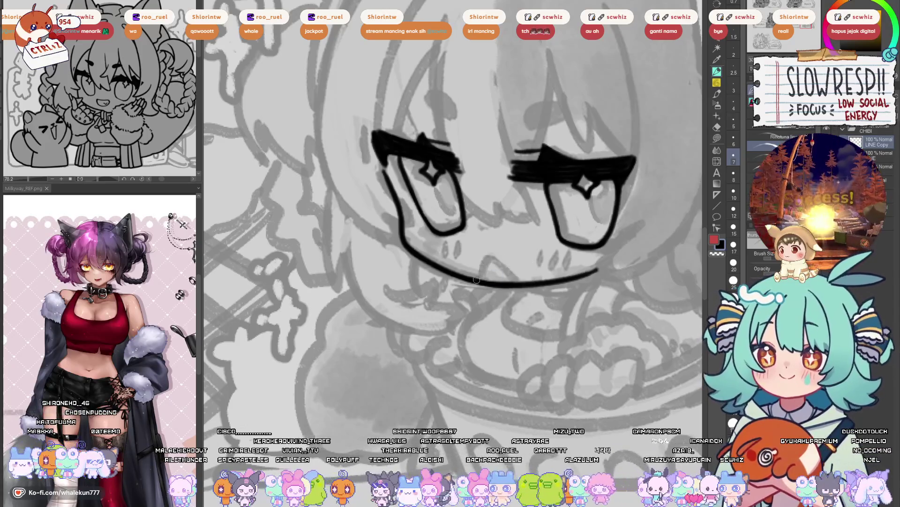
pyautogui.moveTo(476, 280)
pyautogui.mouseDown()
pyautogui.moveTo(504, 258)
pyautogui.moveTo(534, 274)
pyautogui.moveTo(532, 284)
pyautogui.mouseUp()
pyautogui.press('h')
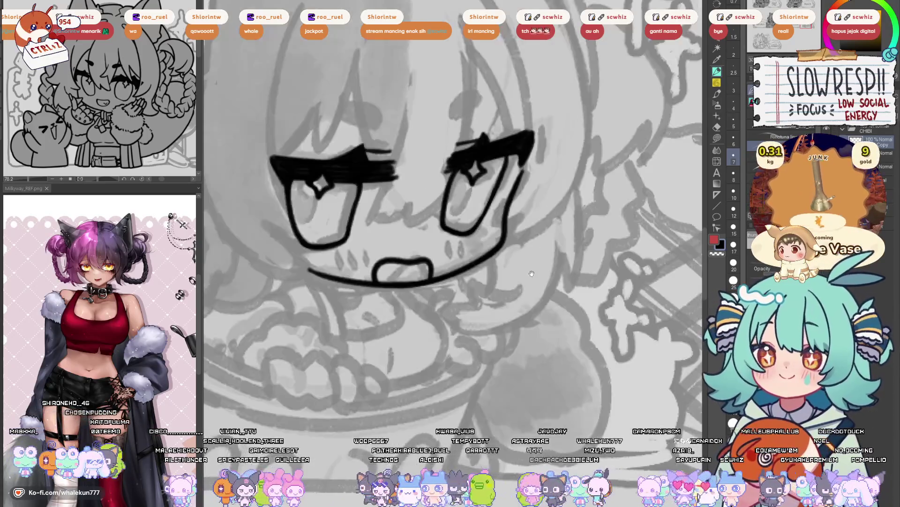
pyautogui.press('h')
pyautogui.hotkey('ctrl', 'z')
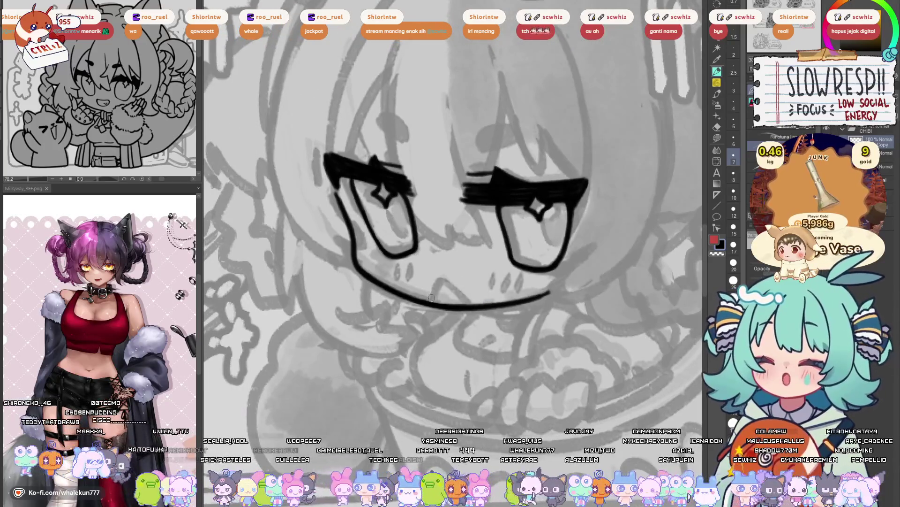
# - Draw the mouth's upper curve closing onto the line, with a small fang dip inside
pyautogui.moveTo(430, 301)
pyautogui.mouseDown()
pyautogui.moveTo(435, 280)
pyautogui.moveTo(477, 284)
pyautogui.mouseUp()
pyautogui.hotkey('ctrl', 'z')
pyautogui.moveTo(429, 302)
pyautogui.mouseDown()
pyautogui.moveTo(433, 281)
pyautogui.moveTo(487, 287)
pyautogui.mouseUp()
pyautogui.hotkey('ctrl', 'z')
pyautogui.moveTo(433, 282)
pyautogui.mouseDown()
pyautogui.moveTo(468, 285)
pyautogui.moveTo(486, 308)
pyautogui.mouseUp()
pyautogui.moveTo(554, 284)
pyautogui.mouseDown()
pyautogui.moveTo(572, 286)
pyautogui.moveTo(509, 294)
pyautogui.mouseUp()
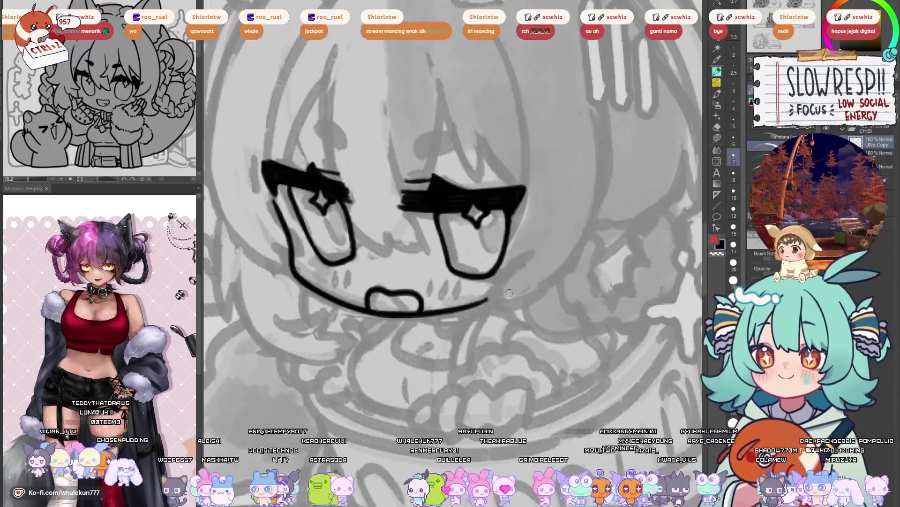
pyautogui.scroll(4, 509, 293)
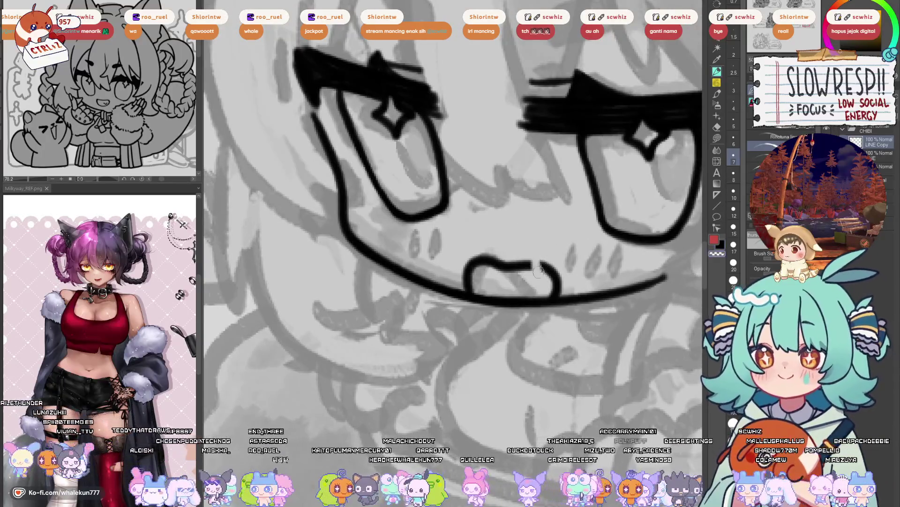
pyautogui.moveTo(526, 265)
pyautogui.mouseDown()
pyautogui.moveTo(540, 276)
pyautogui.moveTo(552, 269)
pyautogui.mouseUp()
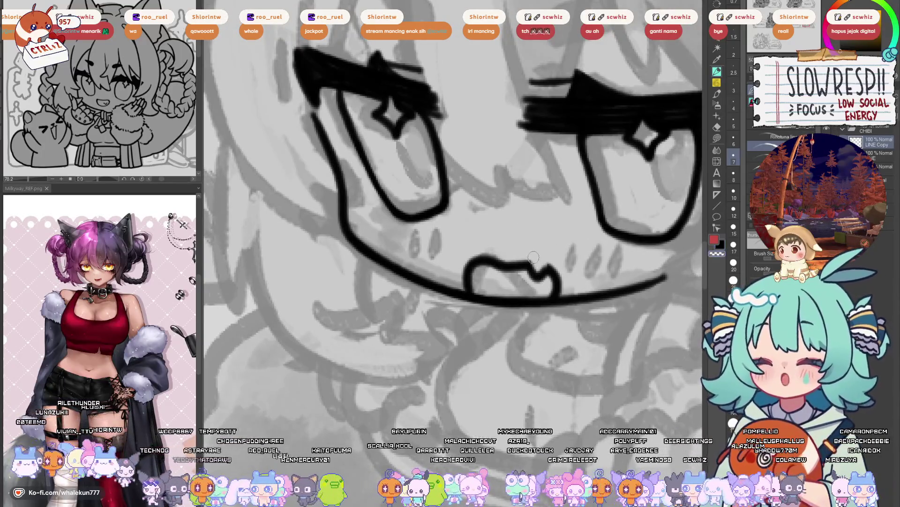
# - Zoom and mirror the view to check the finished face
pyautogui.scroll(-8, 533, 257)
pyautogui.press('h')
pyautogui.press('h')
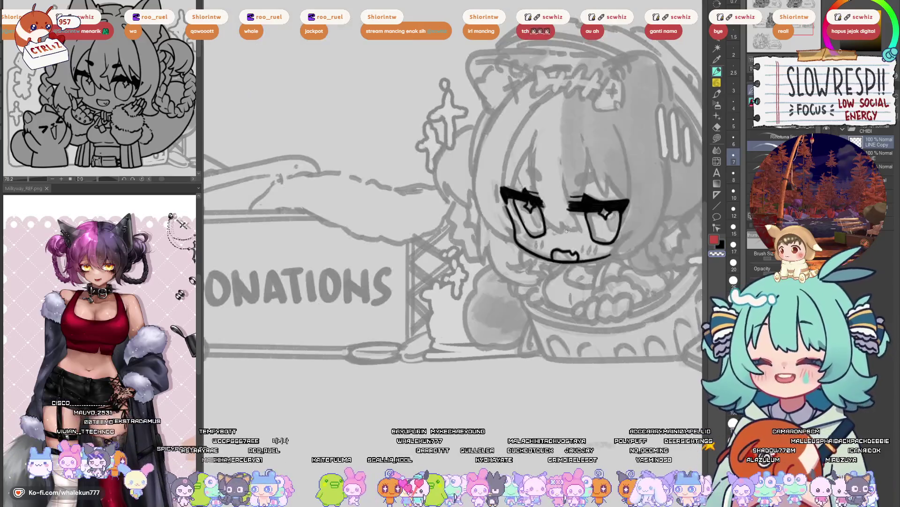
pyautogui.scroll(8, 548, 300)
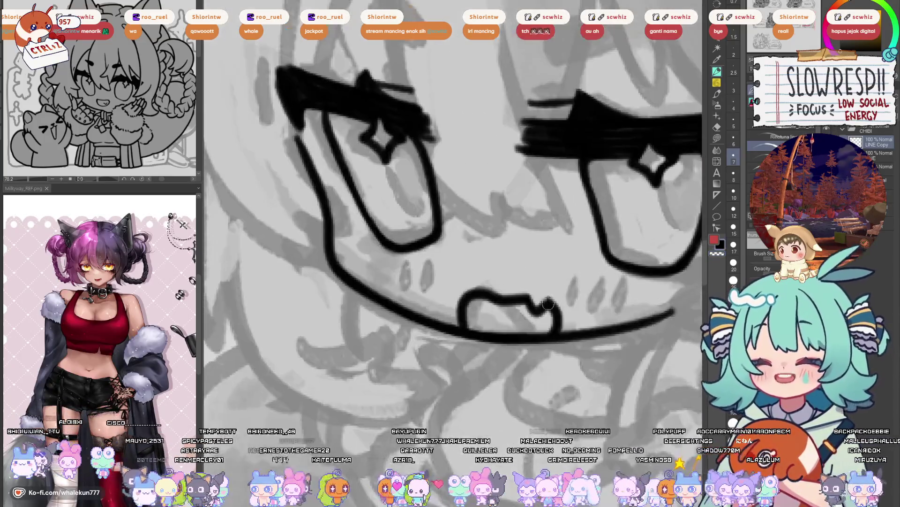
pyautogui.scroll(-3, 539, 293)
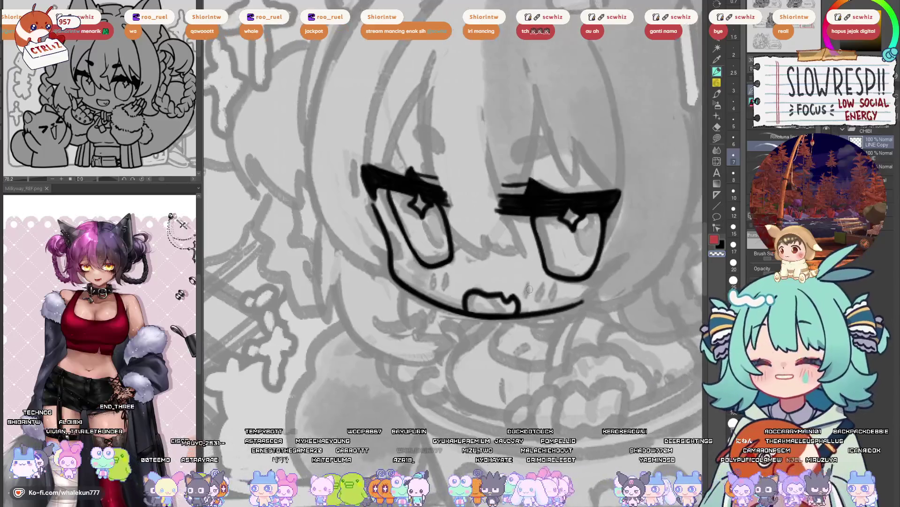
pyautogui.press('h')
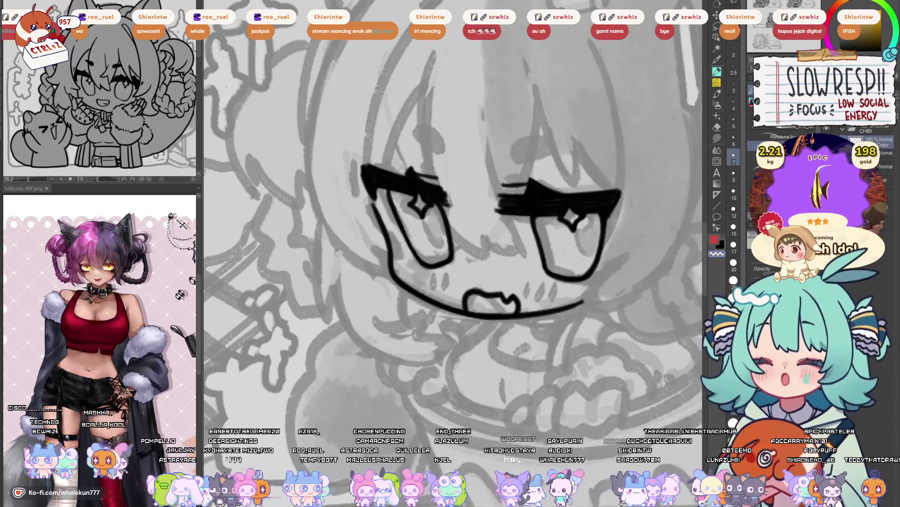
# - Center the face in view and try an eyebrow stroke above the right eye, then undo it
pyautogui.moveTo(454, 236); pyautogui.dragTo(465, 253)
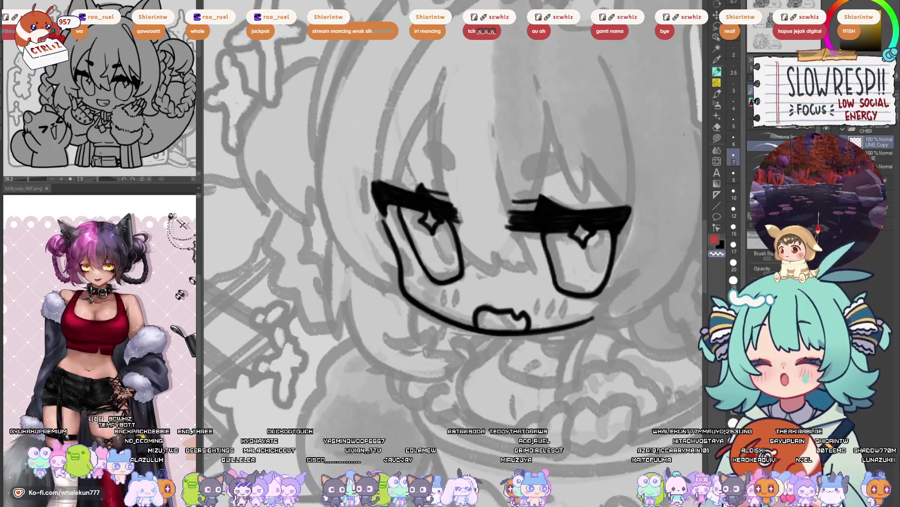
pyautogui.moveTo(573, 251)
pyautogui.mouseDown()
pyautogui.moveTo(556, 286)
pyautogui.moveTo(564, 304)
pyautogui.moveTo(566, 267)
pyautogui.mouseUp()
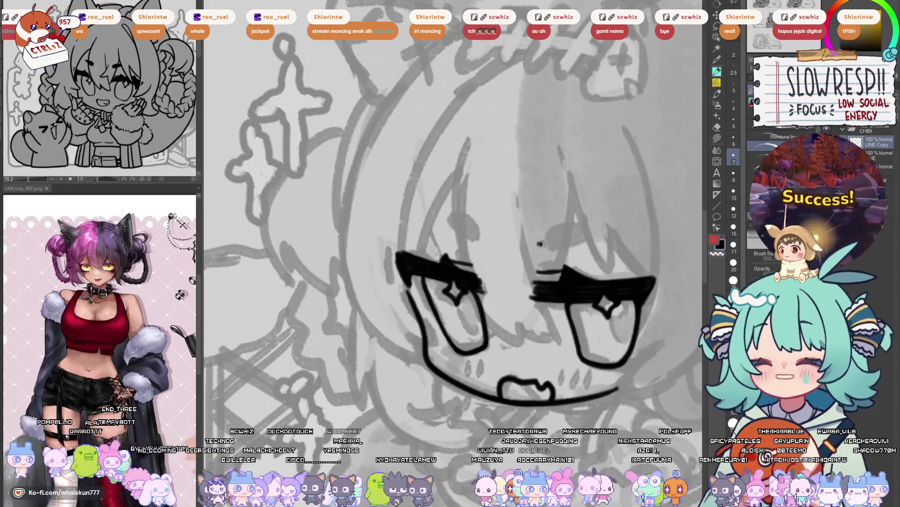
pyautogui.moveTo(545, 240)
pyautogui.mouseDown()
pyautogui.moveTo(582, 234)
pyautogui.moveTo(538, 257)
pyautogui.moveTo(563, 246)
pyautogui.moveTo(551, 219)
pyautogui.moveTo(570, 216)
pyautogui.moveTo(547, 236)
pyautogui.mouseUp()
pyautogui.hotkey('ctrl', 'z')
pyautogui.hotkey('ctrl', 'z')
pyautogui.hotkey('ctrl', 'z')
pyautogui.hotkey('ctrl', 'z')
pyautogui.hotkey('ctrl', 'z')
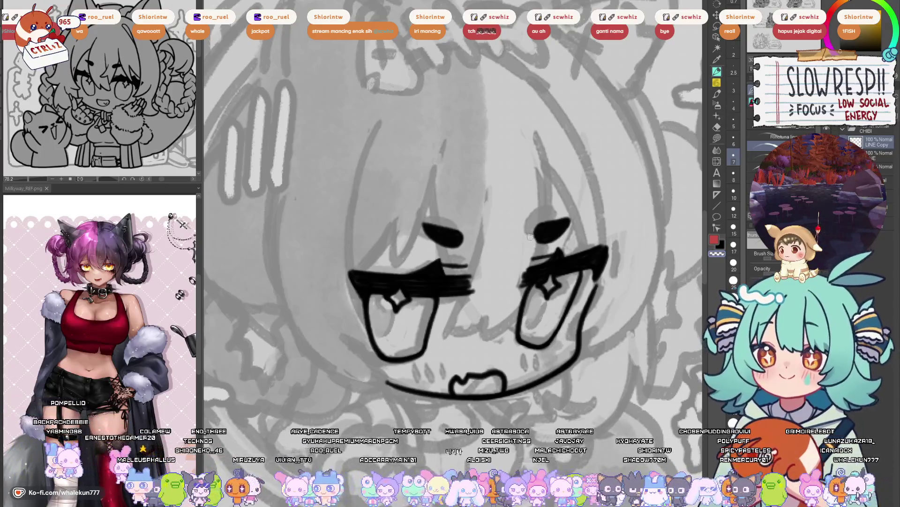
# - Thicken the right eyebrow stroke, checking it in mirrored view
pyautogui.scroll(1, 561, 229)
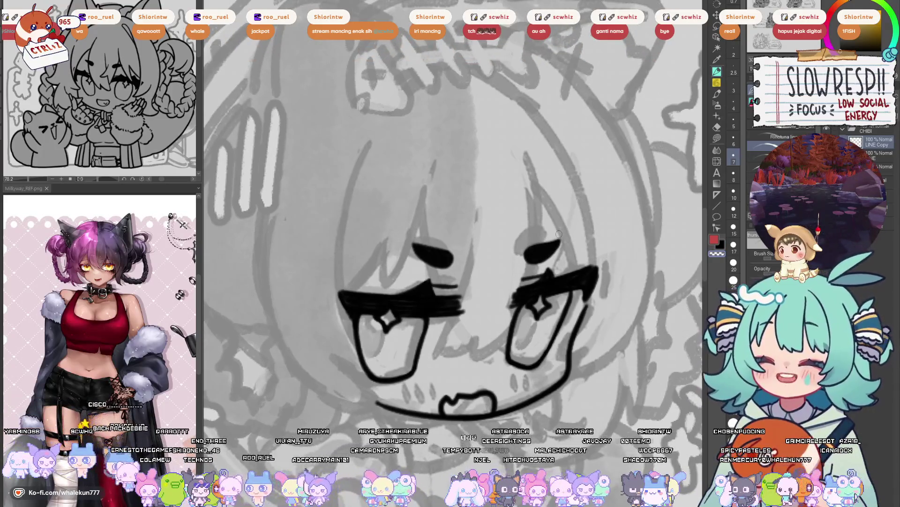
pyautogui.press('h')
pyautogui.press('h')
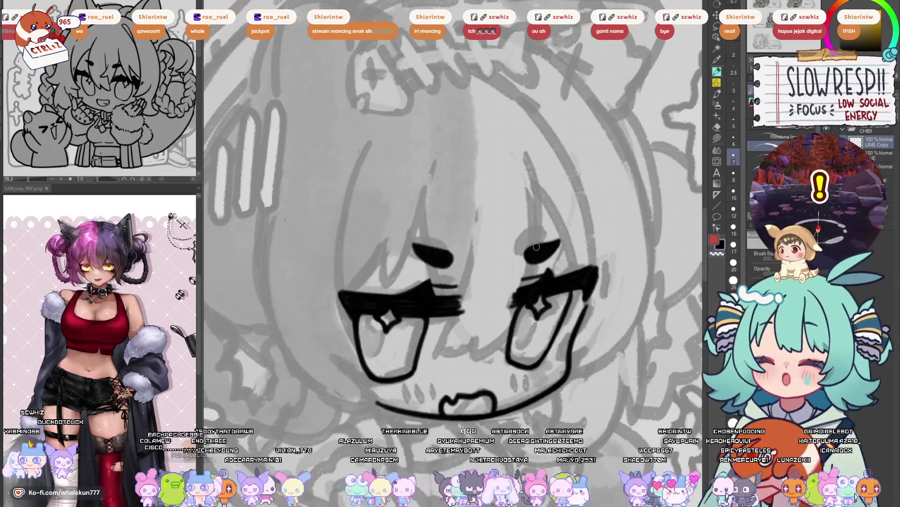
pyautogui.moveTo(536, 246)
pyautogui.mouseDown()
pyautogui.moveTo(554, 241)
pyautogui.moveTo(509, 242)
pyautogui.moveTo(565, 233)
pyautogui.moveTo(570, 257)
pyautogui.mouseUp()
pyautogui.press('h')
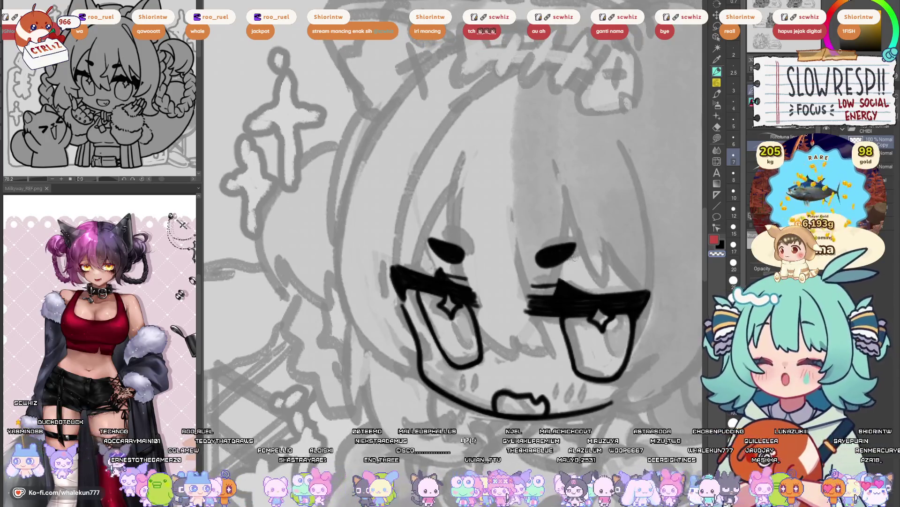
pyautogui.hotkey('ctrl', 'z')
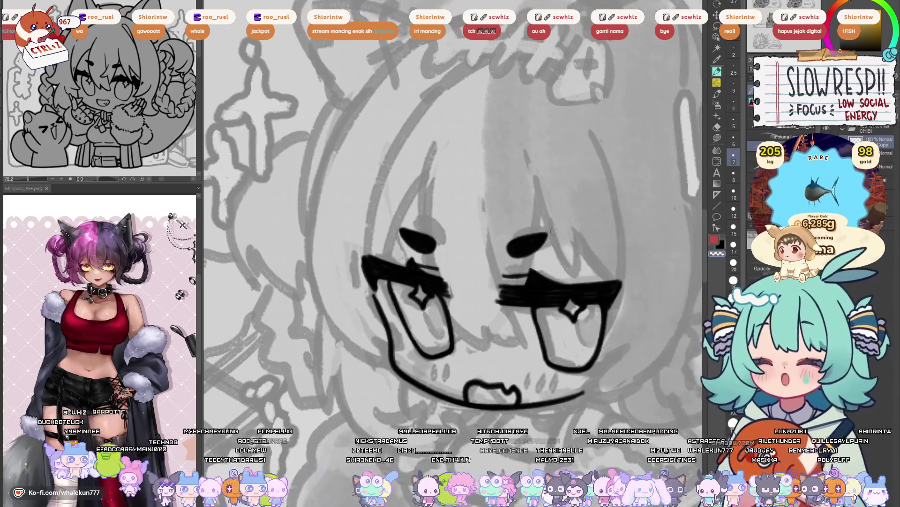
# - Check the line art mirrored, hiding and then showing the grey sketch layer
pyautogui.moveTo(573, 253); pyautogui.dragTo(544, 244)
pyautogui.scroll(-3, 549, 360)
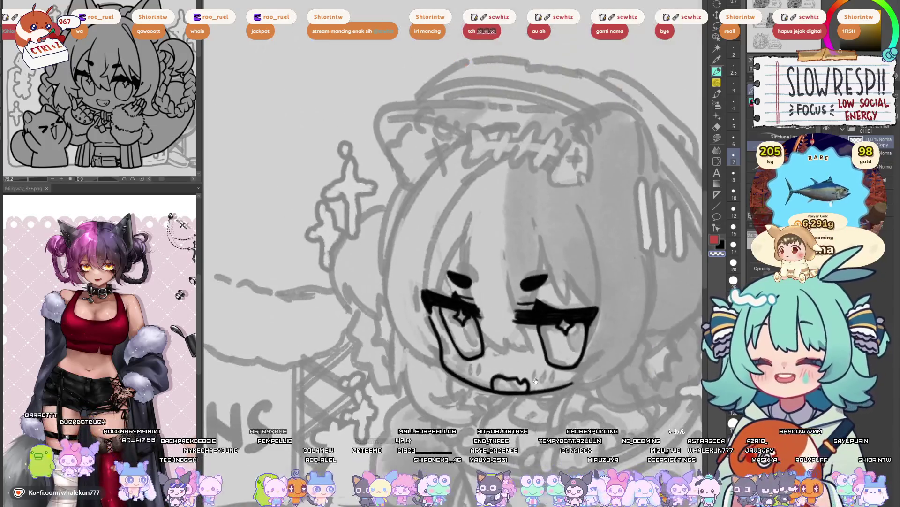
pyautogui.scroll(4, 500, 271)
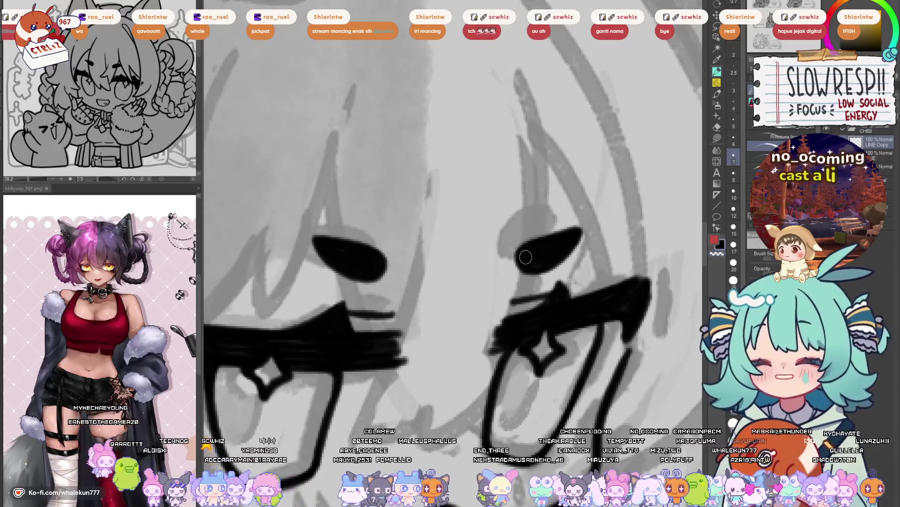
pyautogui.moveTo(526, 269); pyautogui.dragTo(531, 281)
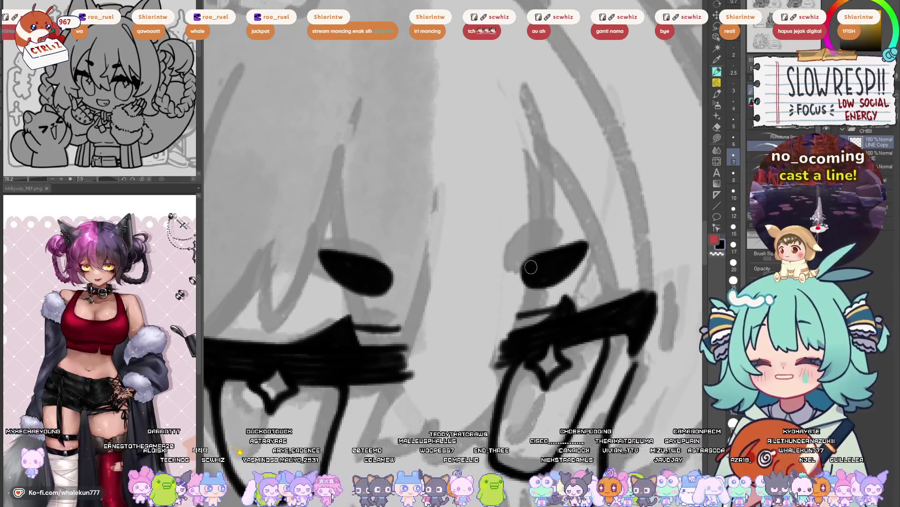
pyautogui.press('h')
pyautogui.scroll(-5, 533, 285)
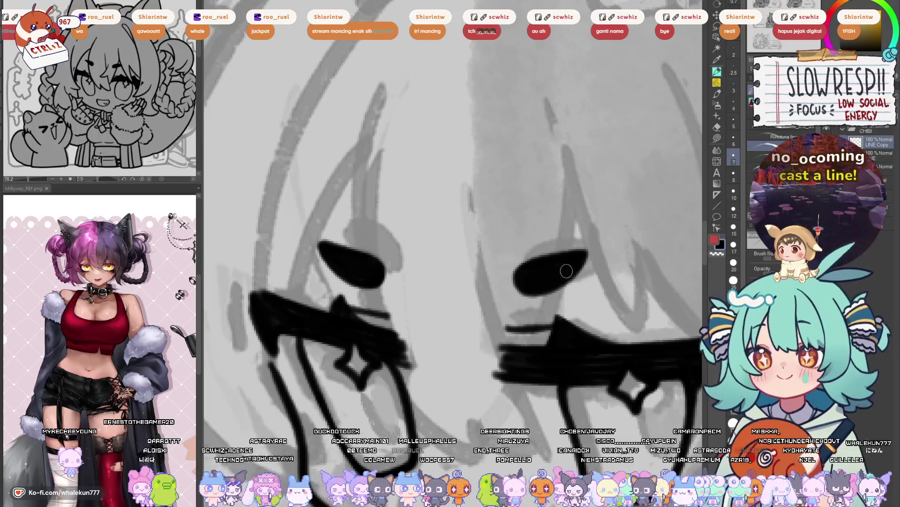
pyautogui.scroll(4, 516, 230)
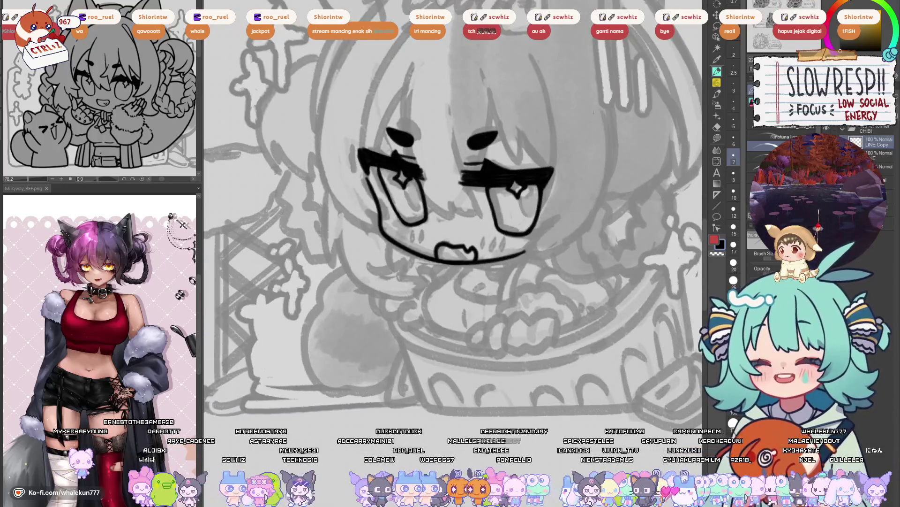
pyautogui.hotkey('ctrl', ',')
pyautogui.scroll(-5, 578, 291)
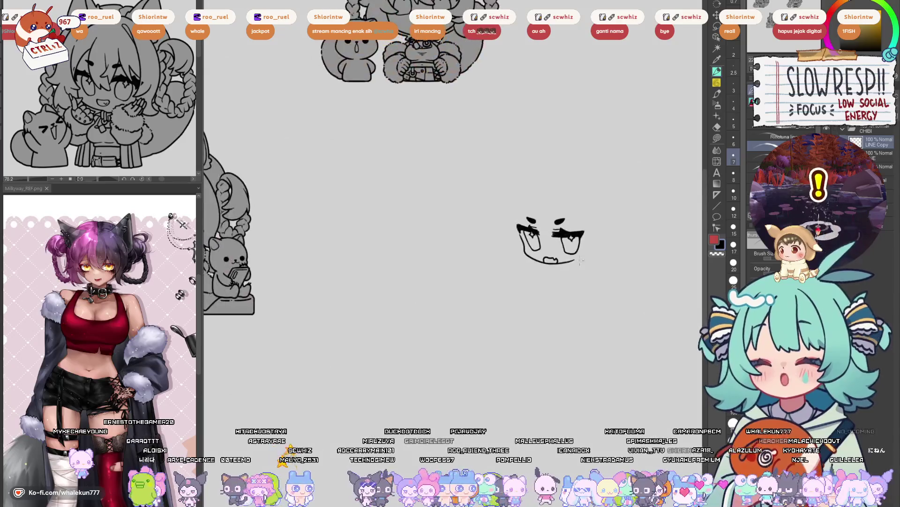
pyautogui.press('h')
pyautogui.press('h')
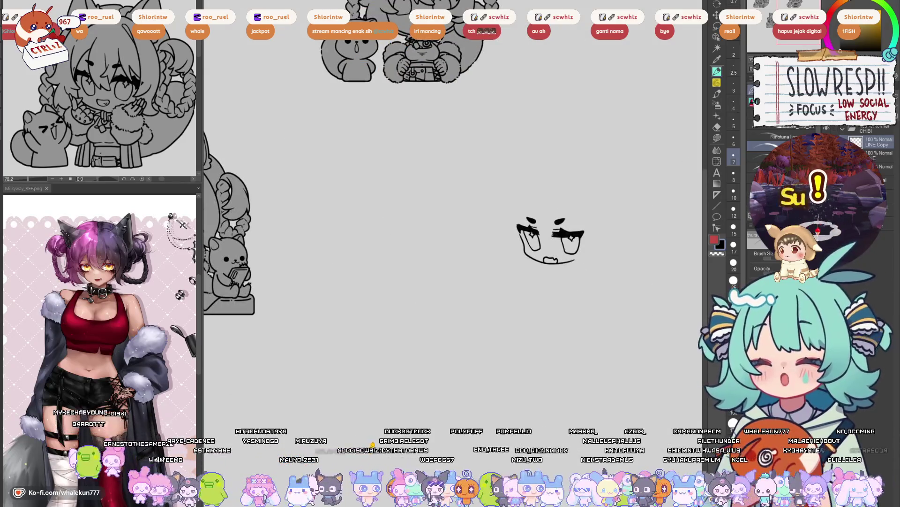
pyautogui.hotkey('ctrl', ',')
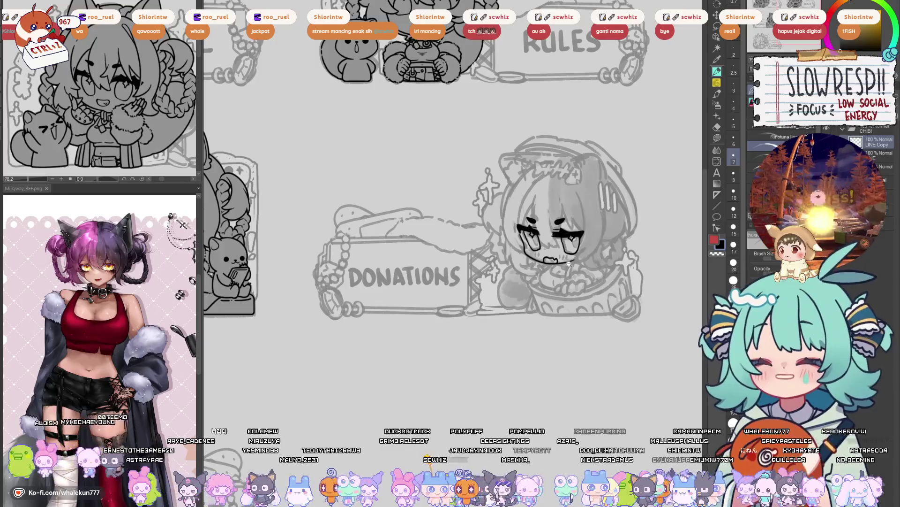
pyautogui.scroll(4, 568, 263)
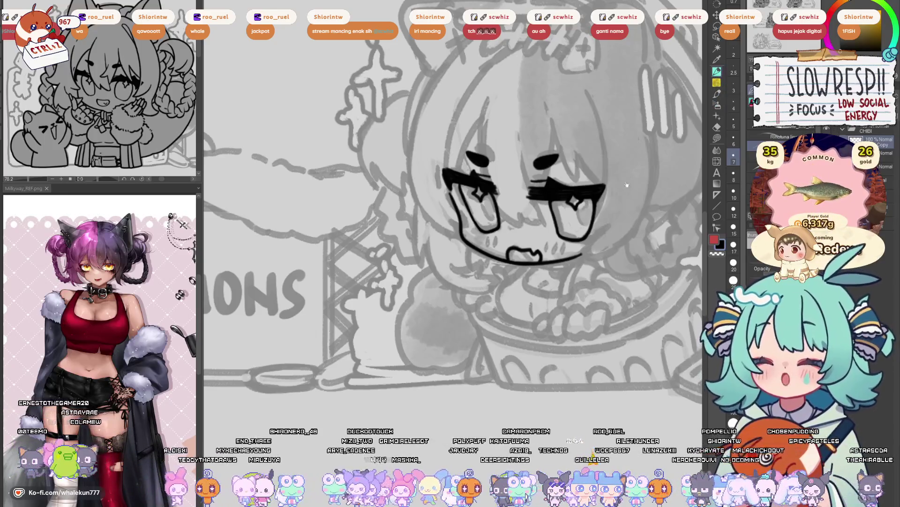
pyautogui.moveTo(589, 258); pyautogui.dragTo(565, 272)
pyautogui.press('h')
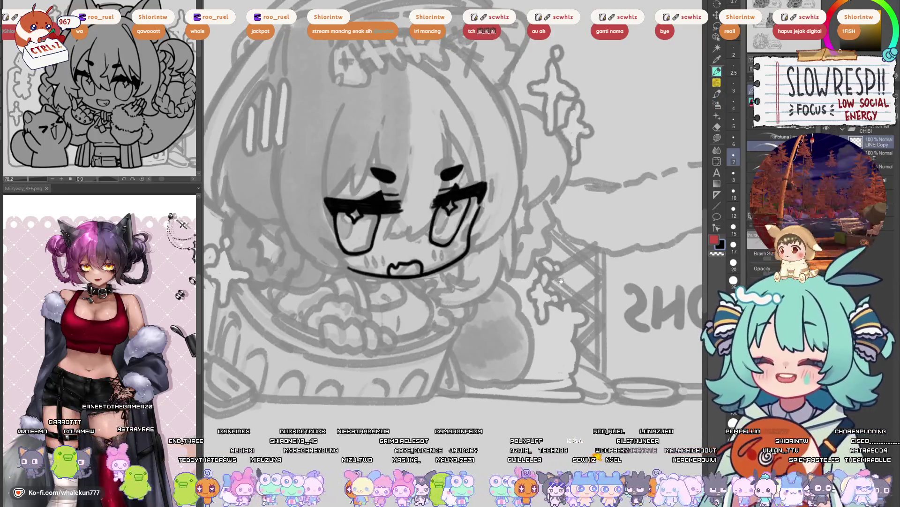
pyautogui.press('h')
pyautogui.scroll(-4, 572, 284)
pyautogui.press('h')
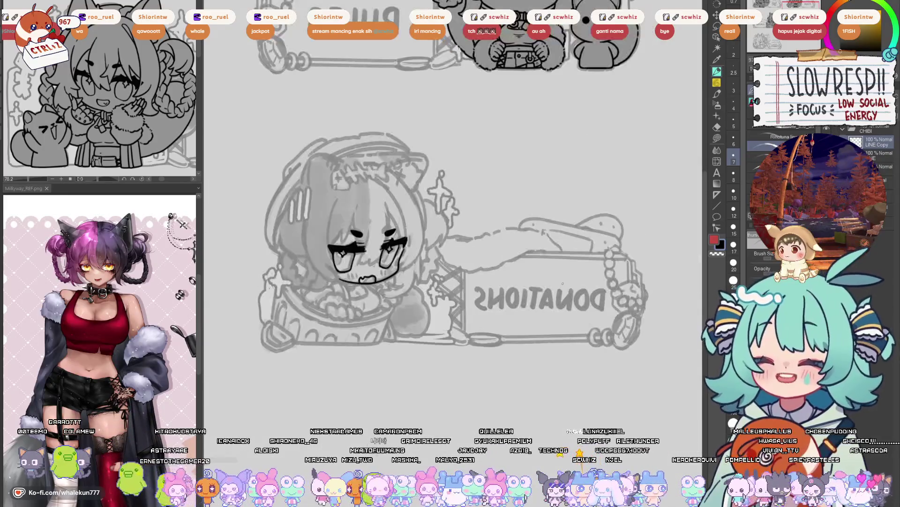
pyautogui.scroll(4, 609, 254)
pyautogui.scroll(3, 609, 253)
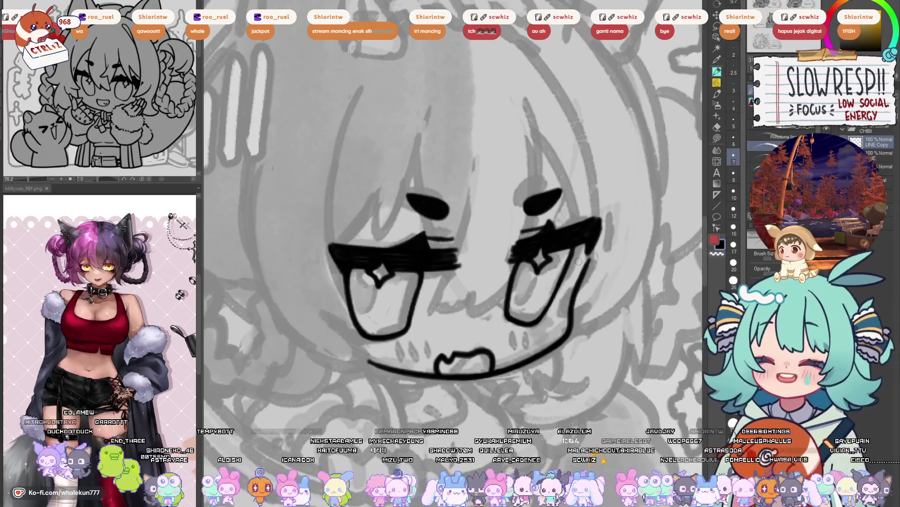
pyautogui.press('h')
pyautogui.press('h')
pyautogui.press('h')
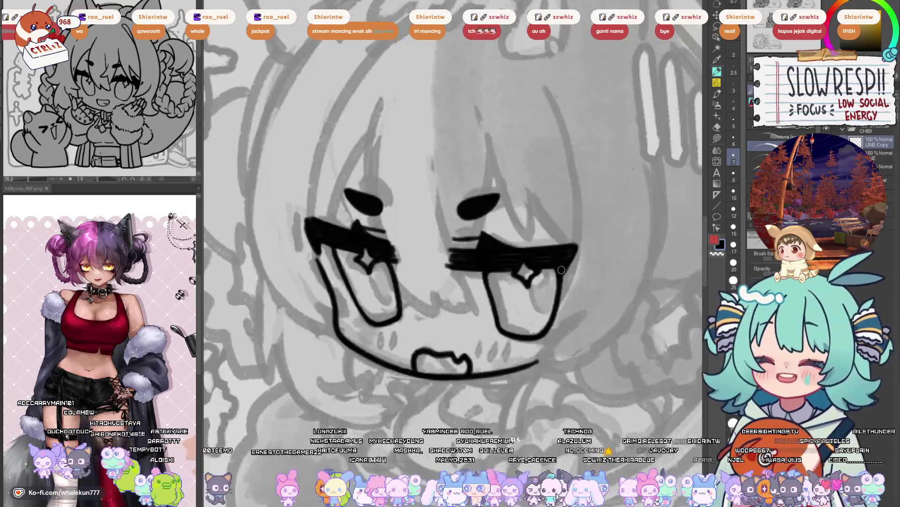
pyautogui.press('h')
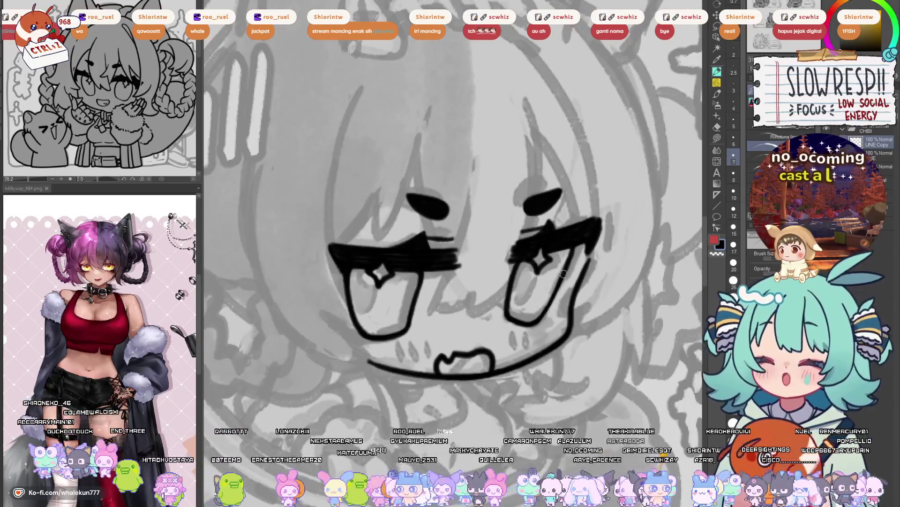
pyautogui.press('h')
# - Try a long bang line from above the left eye down toward the cheek, redrawing it repeatedly
pyautogui.moveTo(564, 272); pyautogui.dragTo(593, 239)
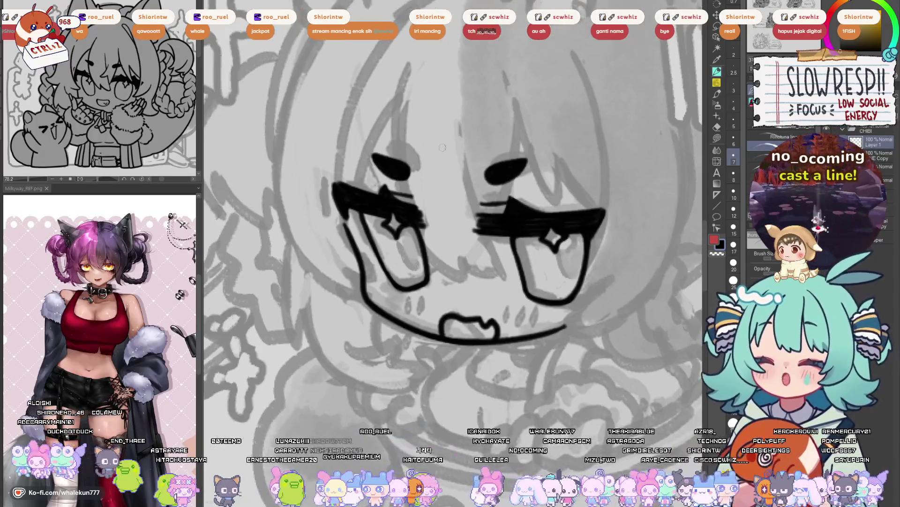
pyautogui.moveTo(408, 58); pyautogui.dragTo(393, 159)
pyautogui.hotkey('ctrl', 'z')
pyautogui.moveTo(408, 63)
pyautogui.mouseDown()
pyautogui.moveTo(399, 162)
pyautogui.moveTo(398, 103)
pyautogui.moveTo(464, 282)
pyautogui.mouseUp()
pyautogui.hotkey('ctrl', 'z')
pyautogui.moveTo(409, 125); pyautogui.dragTo(443, 168)
pyautogui.hotkey('ctrl', 'z')
pyautogui.moveTo(441, 109); pyautogui.dragTo(493, 325)
pyautogui.hotkey('ctrl', 'z')
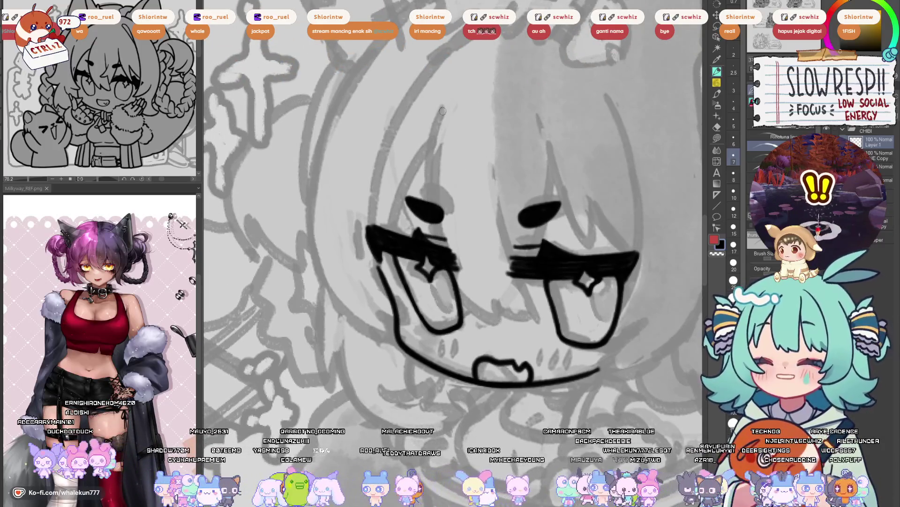
pyautogui.moveTo(441, 109); pyautogui.dragTo(501, 326)
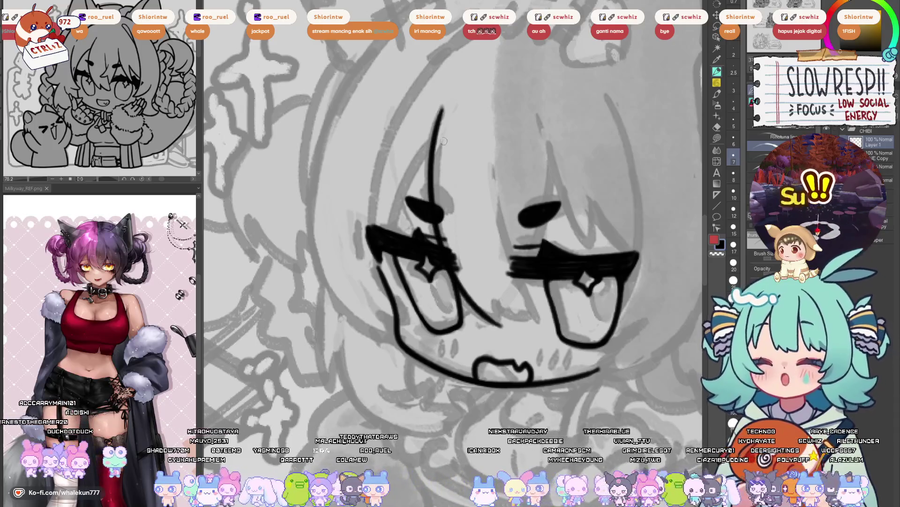
pyautogui.hotkey('ctrl', 'z')
pyautogui.hotkey('ctrl', 'z')
pyautogui.moveTo(442, 107)
pyautogui.mouseDown()
pyautogui.moveTo(498, 327)
pyautogui.moveTo(447, 216)
pyautogui.moveTo(493, 324)
pyautogui.moveTo(431, 149)
pyautogui.moveTo(492, 321)
pyautogui.mouseUp()
pyautogui.hotkey('ctrl', 'z')
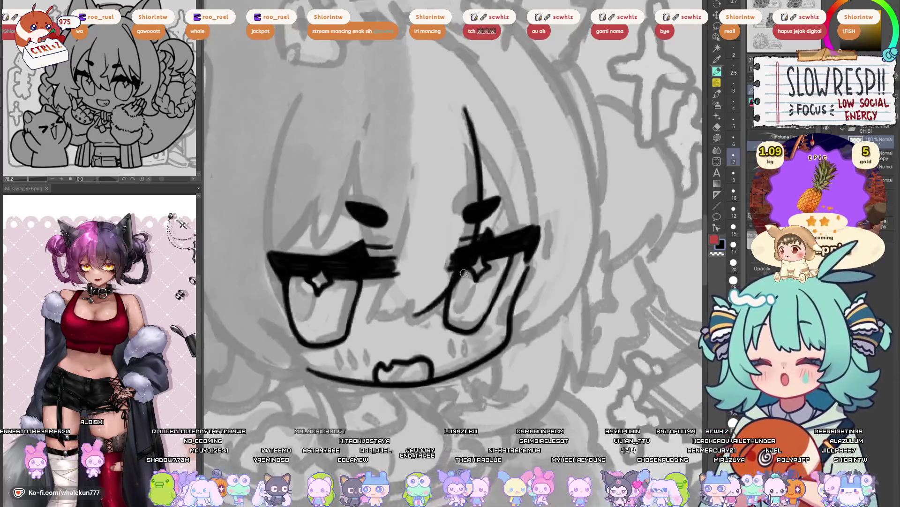
# - Test short diagonal strokes near the bang's end, checking them in mirrored view
pyautogui.press('h')
pyautogui.moveTo(492, 304)
pyautogui.mouseDown()
pyautogui.moveTo(489, 319)
pyautogui.moveTo(506, 308)
pyautogui.mouseUp()
pyautogui.hotkey('ctrl', 'z')
pyautogui.press('h')
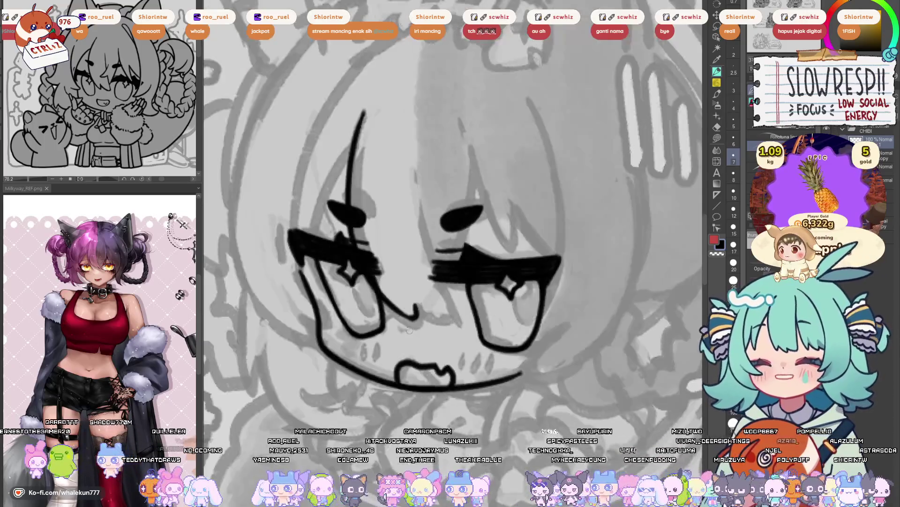
pyautogui.press('h')
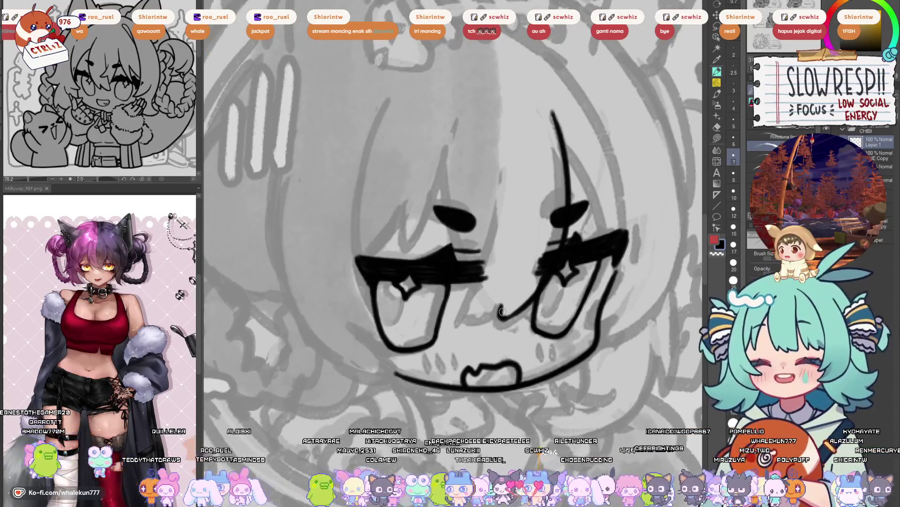
pyautogui.hotkey('ctrl', 'z')
pyautogui.moveTo(504, 303)
pyautogui.mouseDown()
pyautogui.moveTo(497, 321)
pyautogui.moveTo(506, 306)
pyautogui.moveTo(522, 307)
pyautogui.mouseUp()
pyautogui.hotkey('ctrl', 'z')
pyautogui.hotkey('ctrl', 'z')
pyautogui.hotkey('ctrl', 'z')
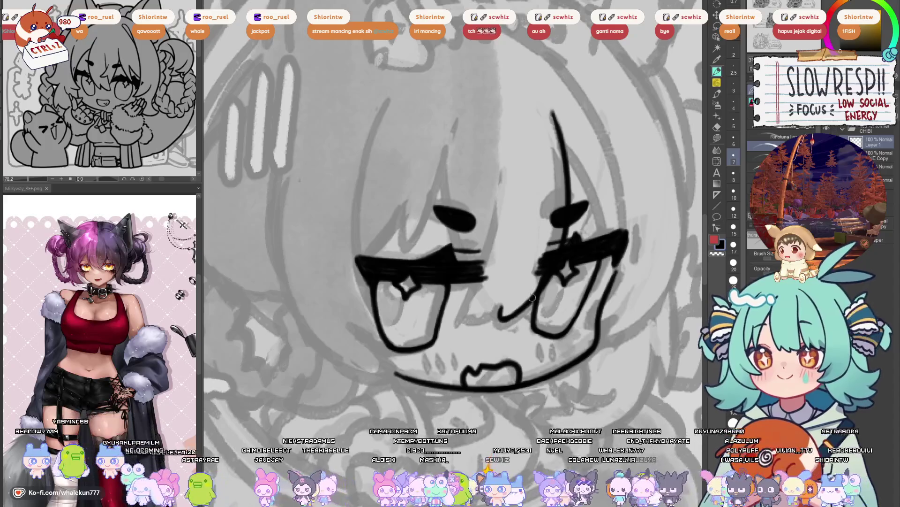
pyautogui.press('h')
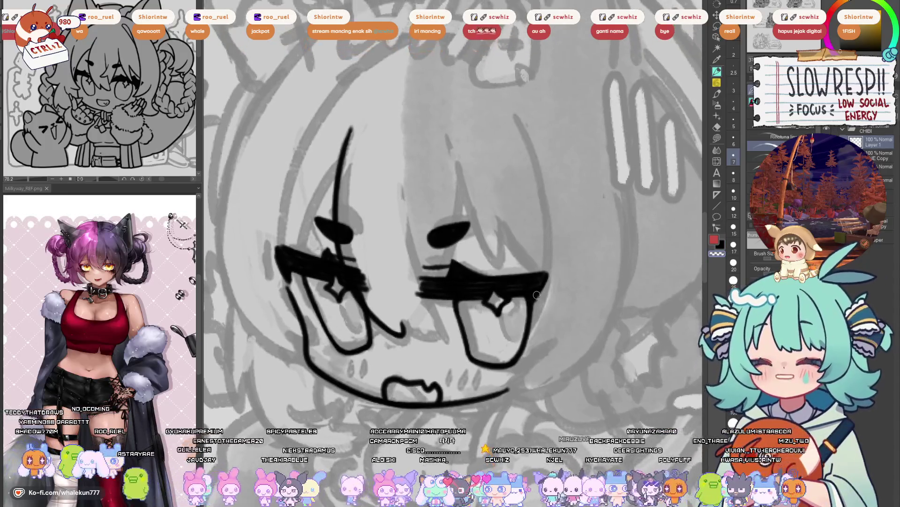
pyautogui.press('h')
pyautogui.press('h')
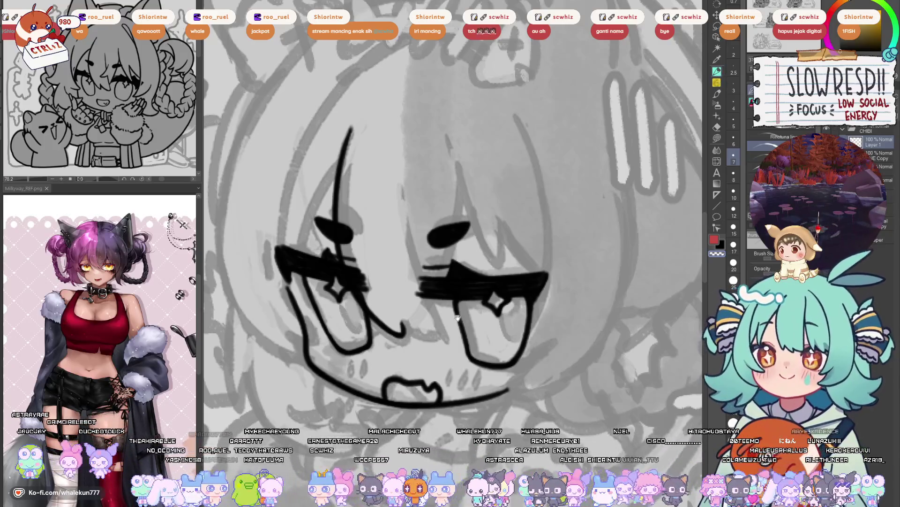
# - Rework the short nose stroke and a thin line down to the nose, mirroring to check
pyautogui.moveTo(457, 318)
pyautogui.mouseDown()
pyautogui.moveTo(527, 230)
pyautogui.moveTo(511, 251)
pyautogui.moveTo(517, 256)
pyautogui.moveTo(480, 286)
pyautogui.moveTo(528, 306)
pyautogui.mouseUp()
pyautogui.hotkey('ctrl', 'z')
pyautogui.hotkey('ctrl', 'z')
pyautogui.hotkey('ctrl', 'z')
pyautogui.moveTo(478, 284); pyautogui.dragTo(526, 302)
pyautogui.hotkey('ctrl', 'z')
pyautogui.hotkey('ctrl', 'z')
pyautogui.press('h')
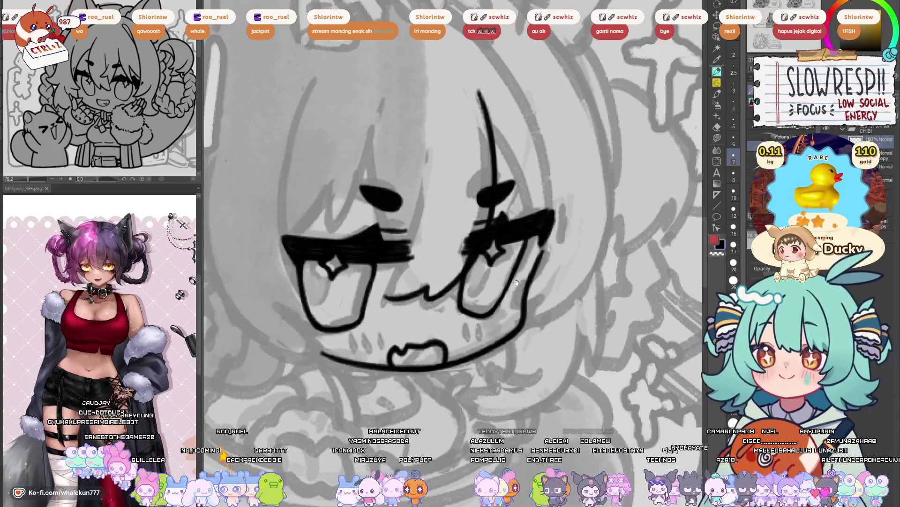
pyautogui.press('h')
pyautogui.moveTo(499, 185); pyautogui.dragTo(535, 280)
pyautogui.hotkey('ctrl', 'z')
pyautogui.hotkey('ctrl', 'z')
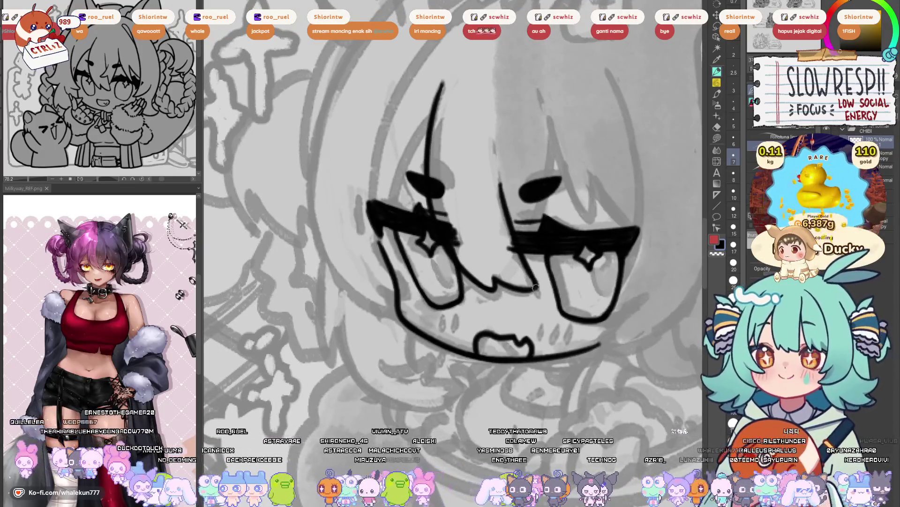
pyautogui.press('h')
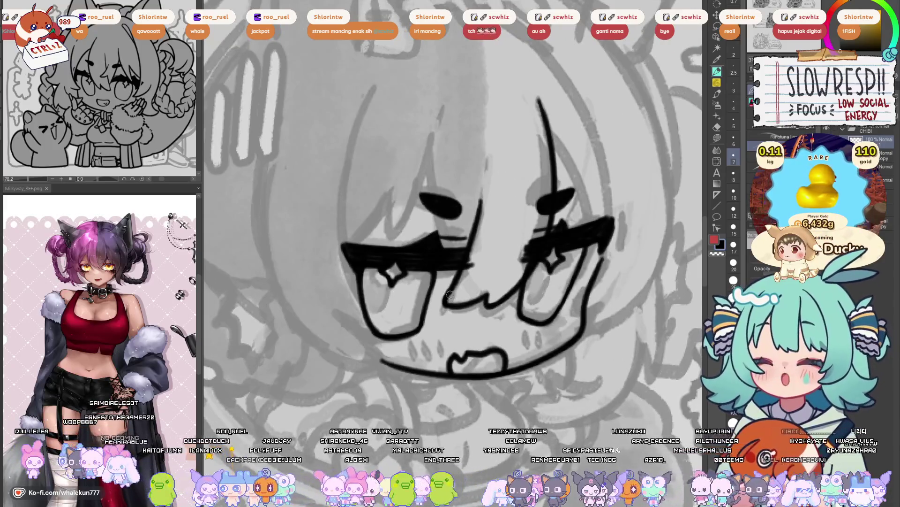
pyautogui.hotkey('ctrl', 'z')
# - Draw a short stroke along the nose and rotate the view clockwise
pyautogui.moveTo(449, 290)
pyautogui.mouseDown()
pyautogui.moveTo(447, 305)
pyautogui.moveTo(458, 300)
pyautogui.mouseUp()
pyautogui.hotkey('ctrl', 'z')
pyautogui.hotkey('ctrl', 'z')
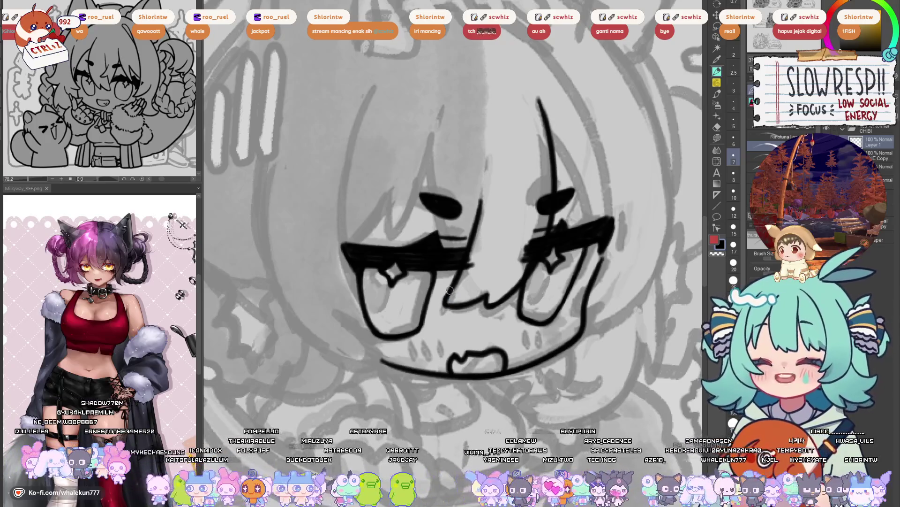
pyautogui.moveTo(458, 304); pyautogui.dragTo(446, 290)
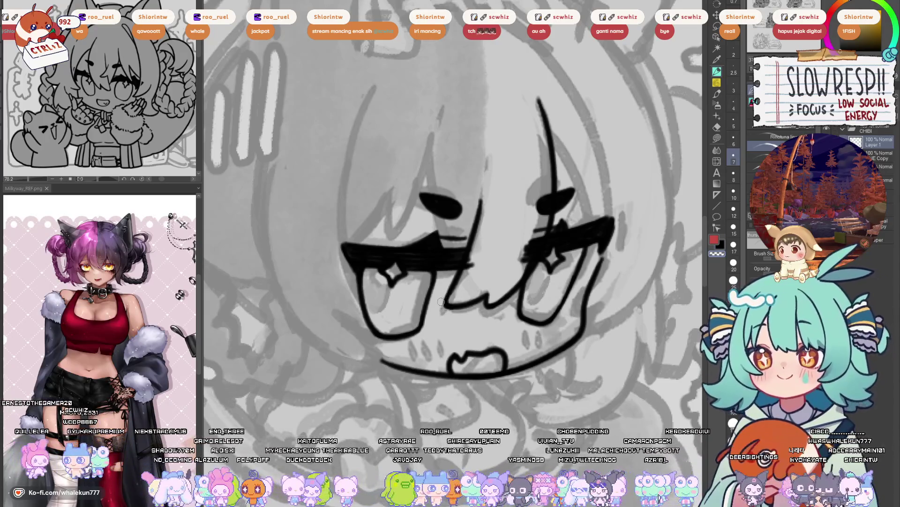
pyautogui.moveTo(451, 300); pyautogui.dragTo(459, 305)
pyautogui.press('^')
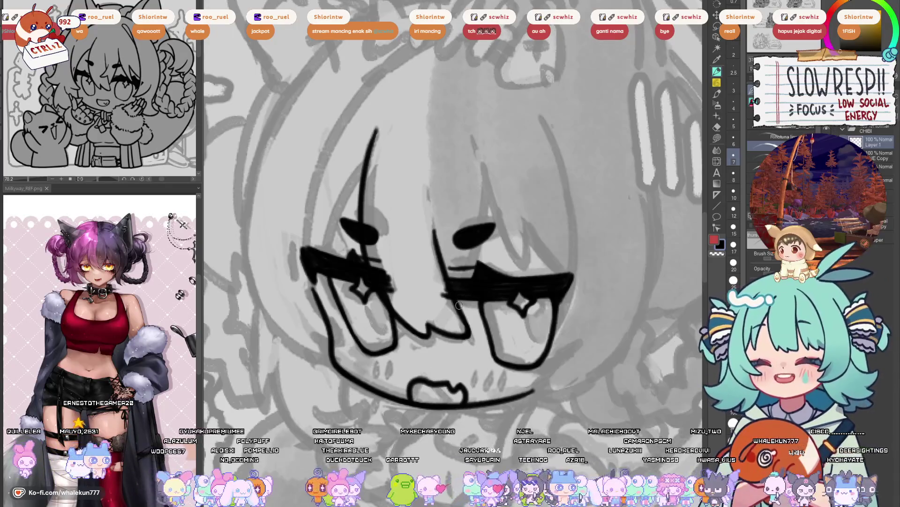
pyautogui.press('^')
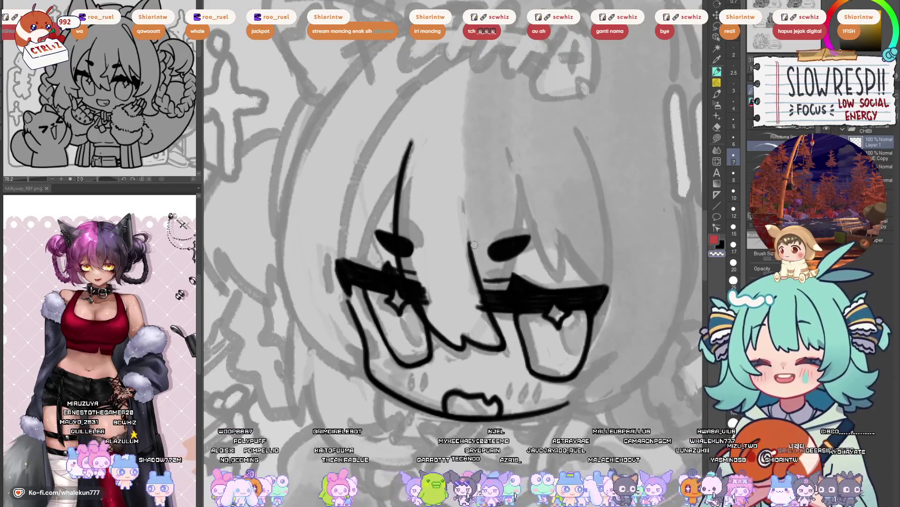
# - Erase guide marks by the nose, draw a curved nose line, then a long hair strand down the face
pyautogui.press('e')
pyautogui.moveTo(478, 265)
pyautogui.mouseDown()
pyautogui.moveTo(481, 258)
pyautogui.moveTo(468, 296)
pyautogui.moveTo(470, 262)
pyautogui.moveTo(462, 291)
pyautogui.mouseUp()
pyautogui.press('p')
pyautogui.hotkey('ctrl', 'z')
pyautogui.hotkey('ctrl', 'z')
pyautogui.moveTo(471, 244)
pyautogui.mouseDown()
pyautogui.moveTo(458, 295)
pyautogui.moveTo(481, 304)
pyautogui.mouseUp()
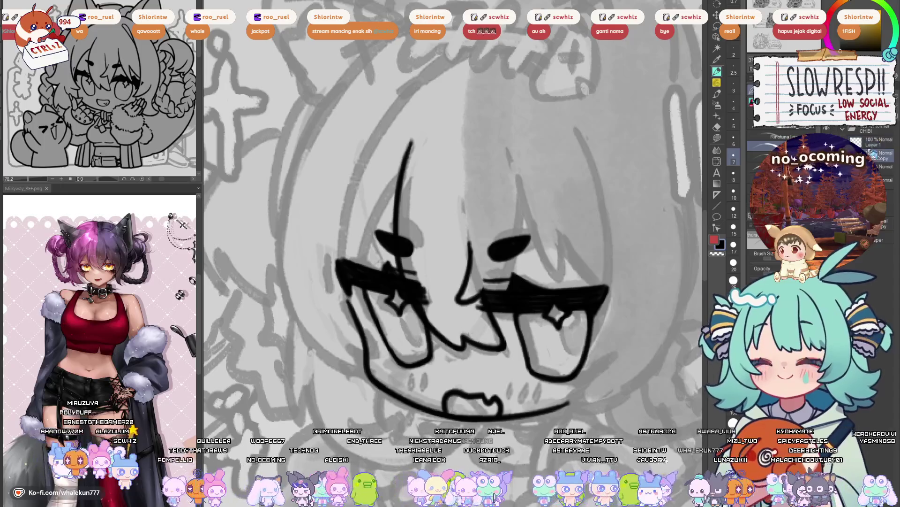
pyautogui.moveTo(408, 140); pyautogui.dragTo(483, 329)
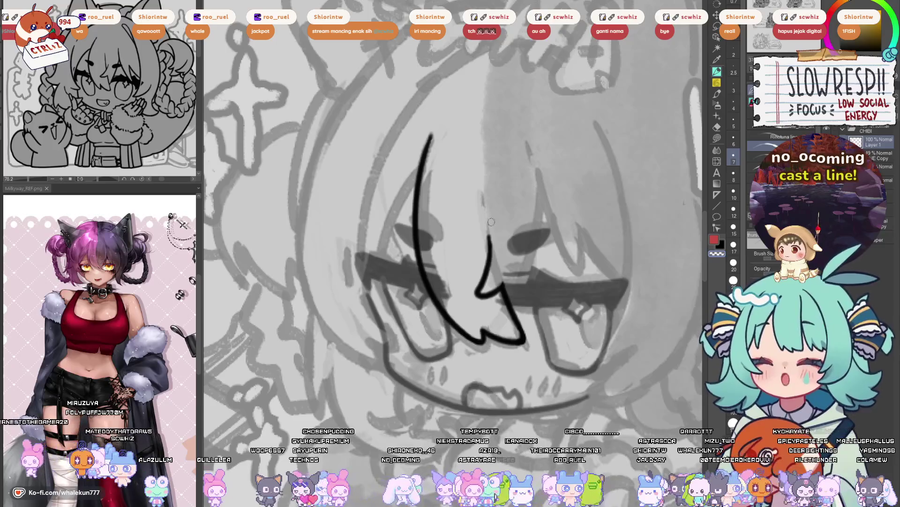
# - Try a short vertical hair stroke, then undo it and turn the view upright
pyautogui.moveTo(483, 192); pyautogui.dragTo(489, 230)
pyautogui.hotkey('ctrl', 'z')
pyautogui.hotkey('ctrl', 'z')
pyautogui.moveTo(483, 192)
pyautogui.mouseDown()
pyautogui.moveTo(489, 247)
pyautogui.moveTo(490, 236)
pyautogui.mouseUp()
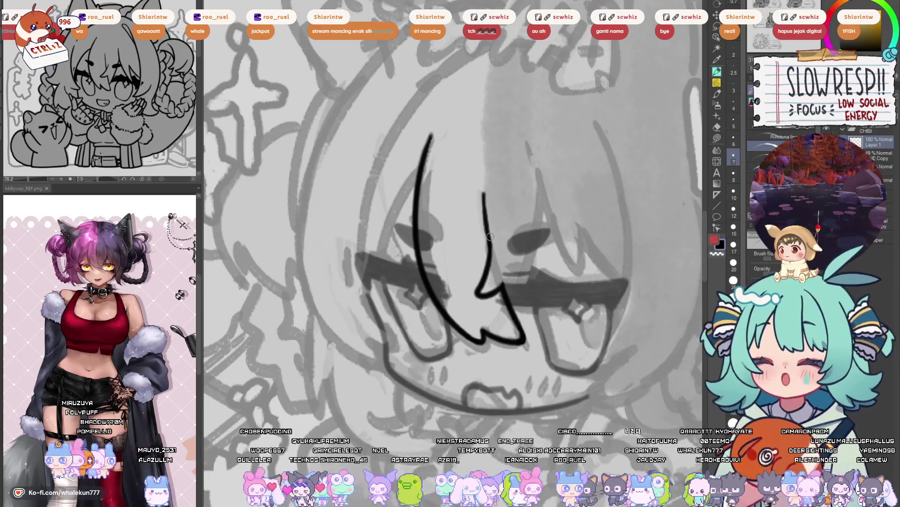
pyautogui.moveTo(449, 270)
pyautogui.mouseDown()
pyautogui.moveTo(572, 245)
pyautogui.moveTo(478, 211)
pyautogui.mouseUp()
pyautogui.hotkey('ctrl', 'z')
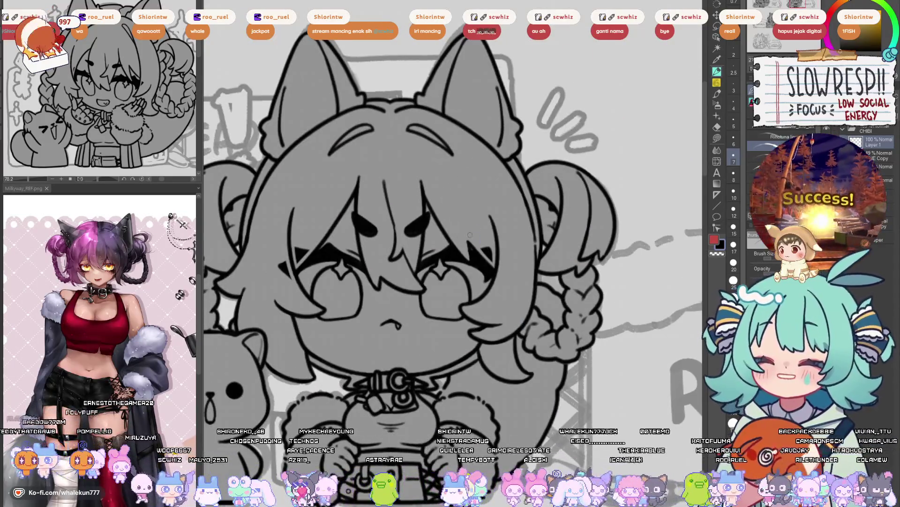
# - In mirrored view, draw the second curved bangs strand down toward the nose
pyautogui.press('h')
pyautogui.scroll(3, 462, 191)
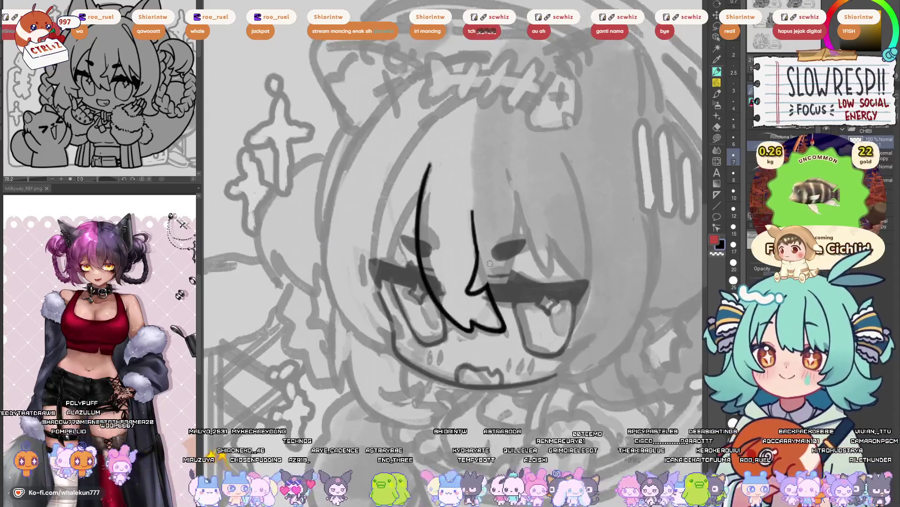
pyautogui.moveTo(460, 181); pyautogui.dragTo(478, 277)
pyautogui.hotkey('ctrl', 'z')
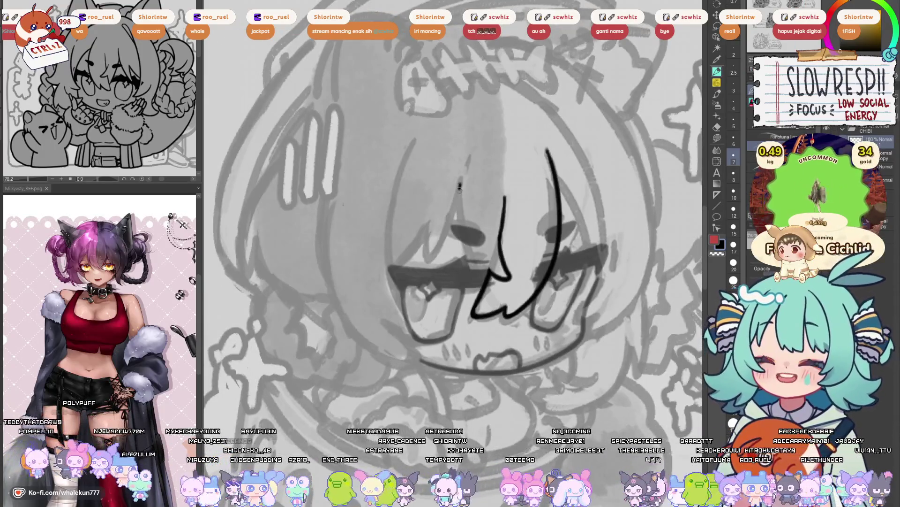
pyautogui.hotkey('ctrl', 'z')
pyautogui.moveTo(459, 181); pyautogui.dragTo(478, 277)
pyautogui.hotkey('ctrl', 'z')
pyautogui.moveTo(459, 182); pyautogui.dragTo(479, 280)
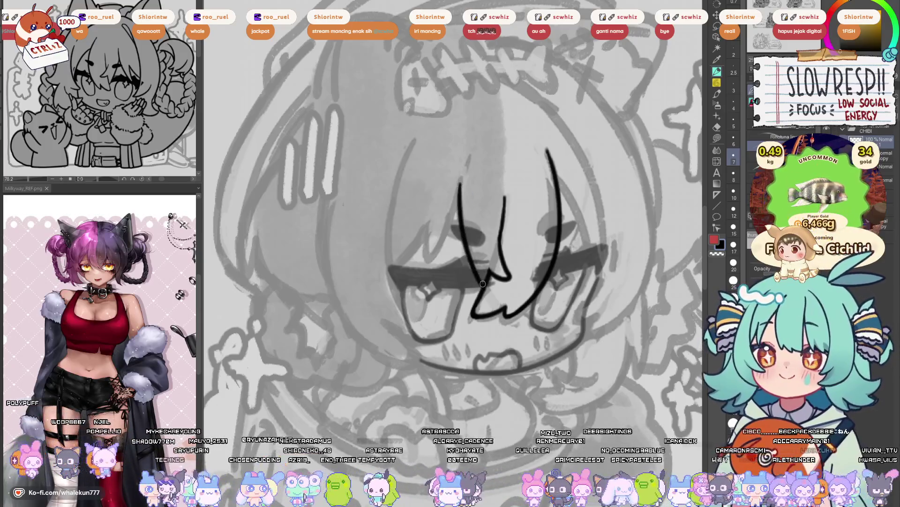
pyautogui.press('h')
pyautogui.scroll(-3, 470, 262)
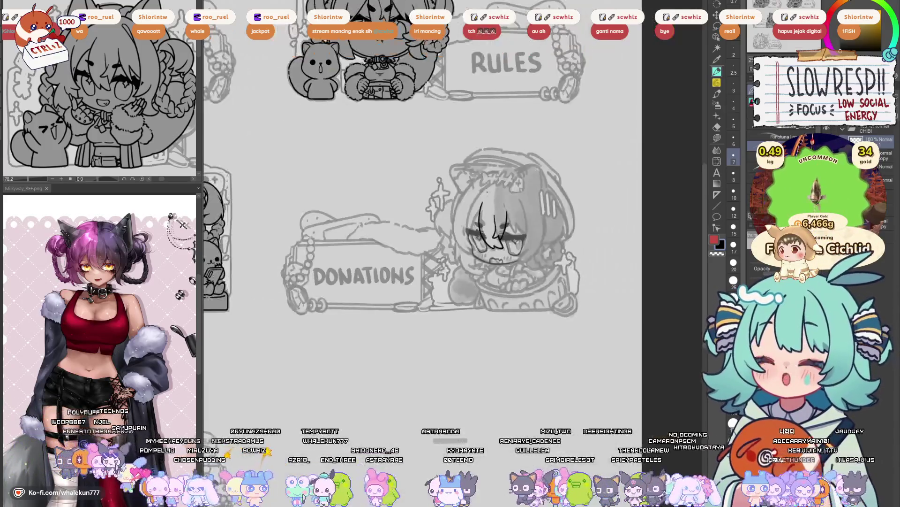
pyautogui.moveTo(486, 191); pyautogui.dragTo(530, 241)
pyautogui.press('h')
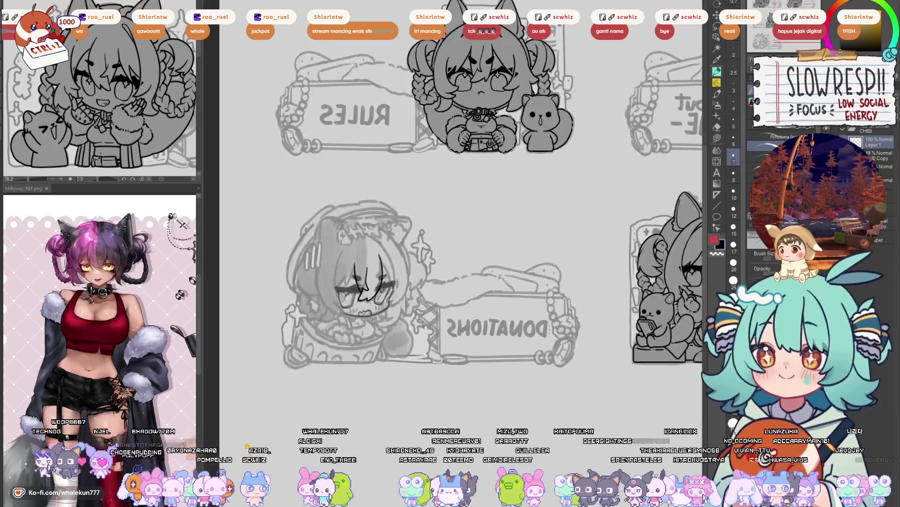
pyautogui.press('h')
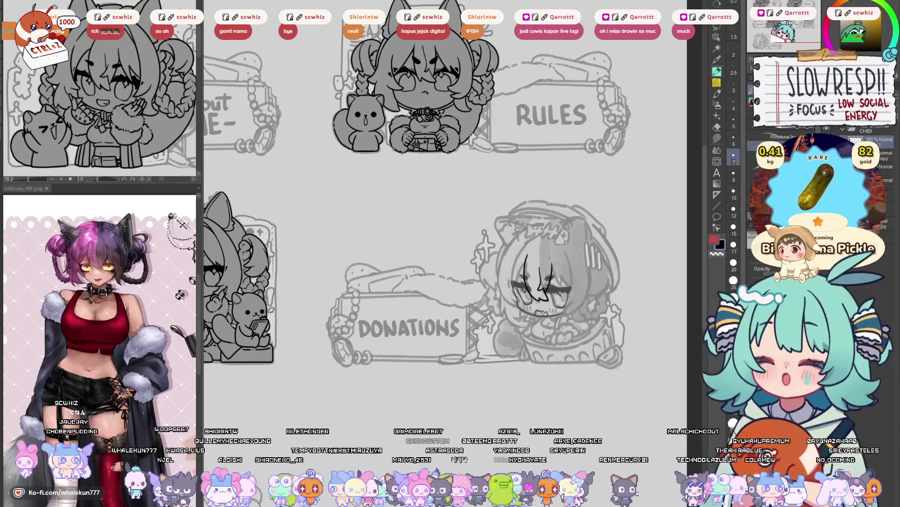
# - Draw a bang strand sweeping down-left across the forehead, retrying it several times
pyautogui.scroll(-2, 611, 185)
pyautogui.scroll(5, 562, 254)
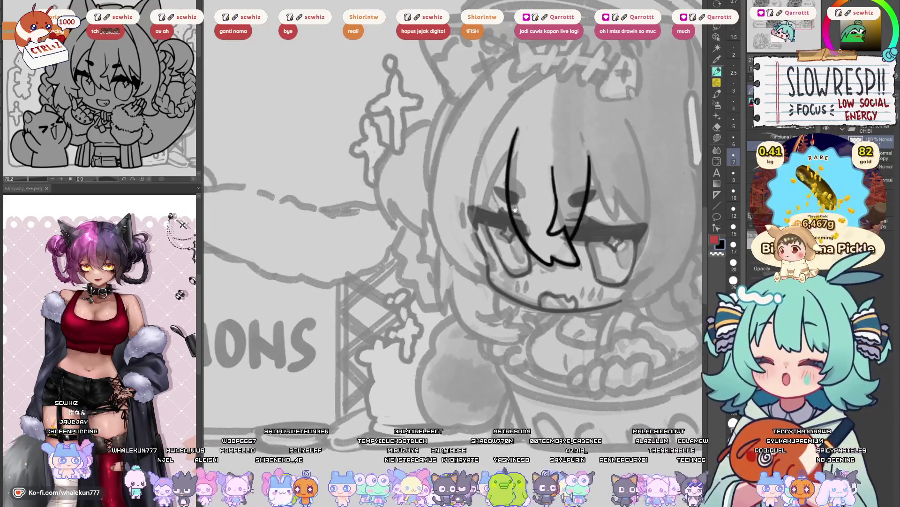
pyautogui.scroll(2, 515, 210)
pyautogui.moveTo(498, 174); pyautogui.dragTo(453, 282)
pyautogui.hotkey('ctrl', 'z')
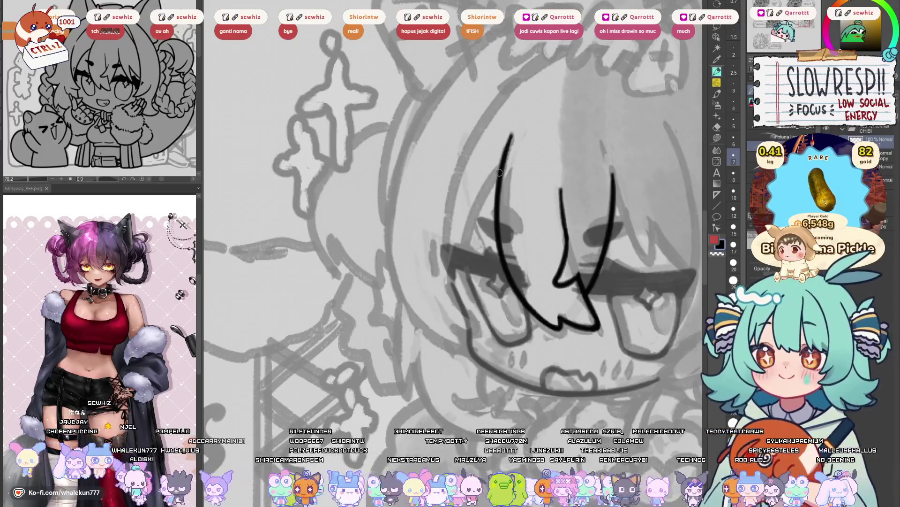
pyautogui.hotkey('ctrl', 'z')
pyautogui.moveTo(503, 170)
pyautogui.mouseDown()
pyautogui.moveTo(455, 287)
pyautogui.moveTo(462, 252)
pyautogui.moveTo(453, 295)
pyautogui.moveTo(457, 289)
pyautogui.mouseUp()
pyautogui.hotkey('ctrl', 'z')
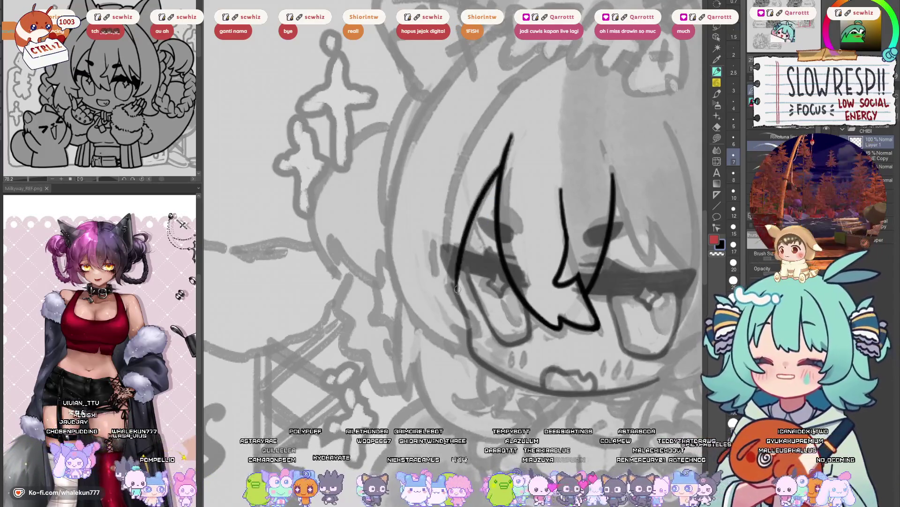
pyautogui.moveTo(468, 256)
pyautogui.mouseDown()
pyautogui.moveTo(468, 282)
pyautogui.moveTo(482, 290)
pyautogui.moveTo(461, 295)
pyautogui.mouseUp()
pyautogui.hotkey('ctrl', 'z')
pyautogui.hotkey('ctrl', 'z')
# - Rework the strand's lower end, then reposition and rotate the view on the face
pyautogui.hotkey('ctrl', 'z')
pyautogui.hotkey('ctrl', 'z')
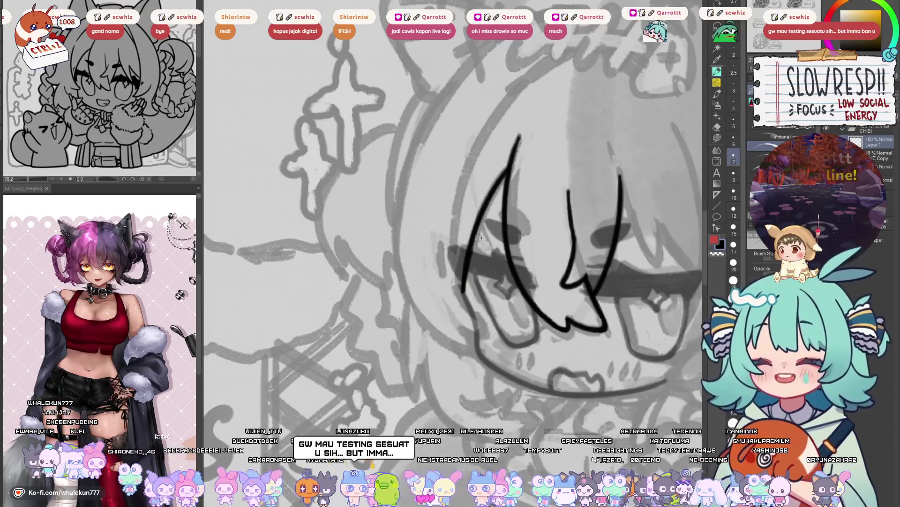
pyautogui.hotkey('ctrl', 'z')
pyautogui.moveTo(468, 263); pyautogui.dragTo(462, 295)
pyautogui.hotkey('ctrl', 'z')
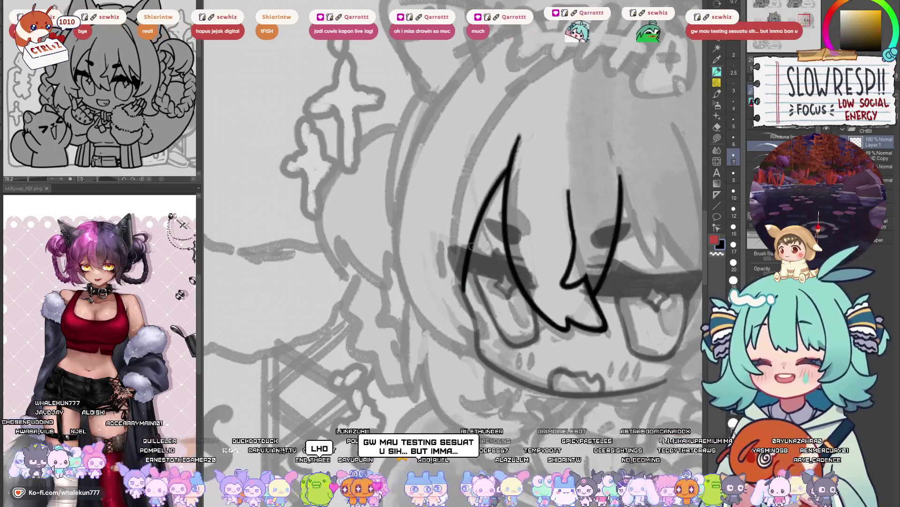
pyautogui.moveTo(470, 251); pyautogui.dragTo(462, 294)
pyautogui.moveTo(523, 197)
pyautogui.mouseDown()
pyautogui.moveTo(312, 216)
pyautogui.moveTo(518, 224)
pyautogui.mouseUp()
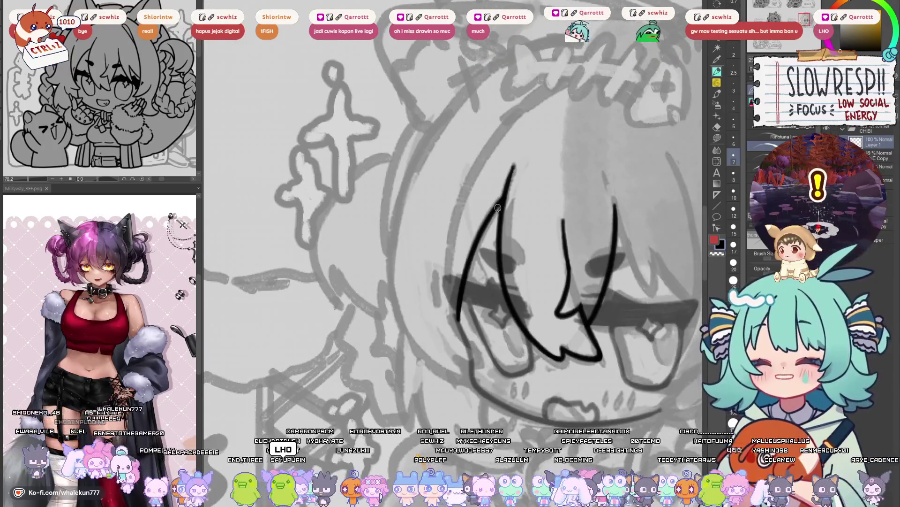
pyautogui.hotkey('ctrl', 'z')
pyautogui.hotkey('ctrl', 'z')
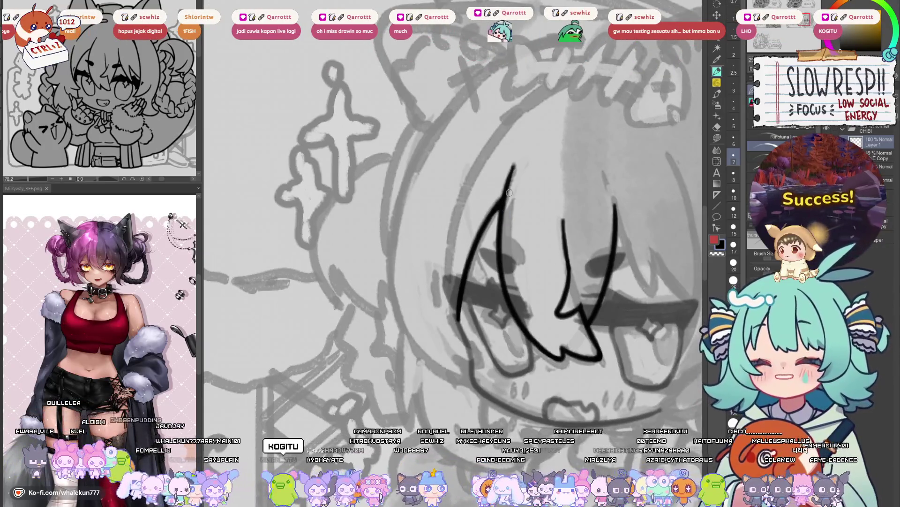
pyautogui.moveTo(509, 192)
pyautogui.mouseDown()
pyautogui.moveTo(355, 179)
pyautogui.moveTo(500, 216)
pyautogui.moveTo(491, 214)
pyautogui.mouseUp()
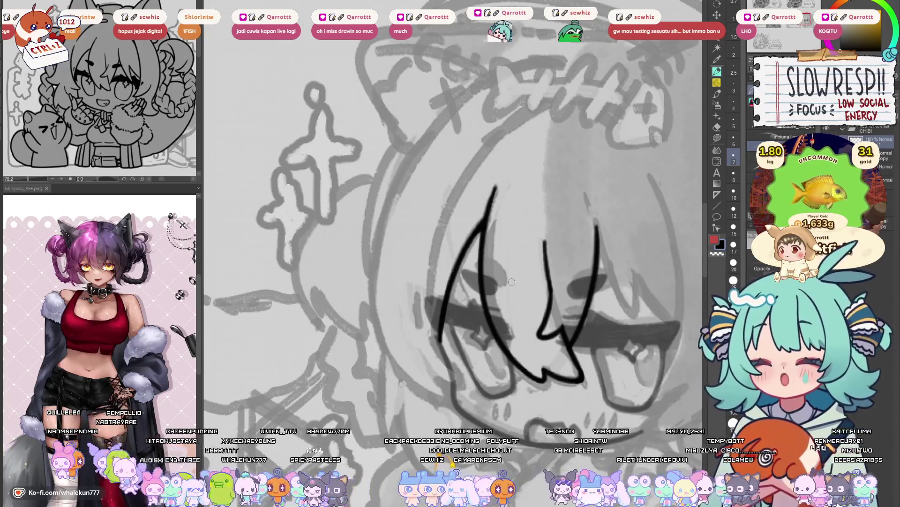
pyautogui.moveTo(512, 281)
pyautogui.mouseDown()
pyautogui.moveTo(546, 243)
pyautogui.moveTo(592, 274)
pyautogui.moveTo(555, 270)
pyautogui.moveTo(538, 281)
pyautogui.mouseUp()
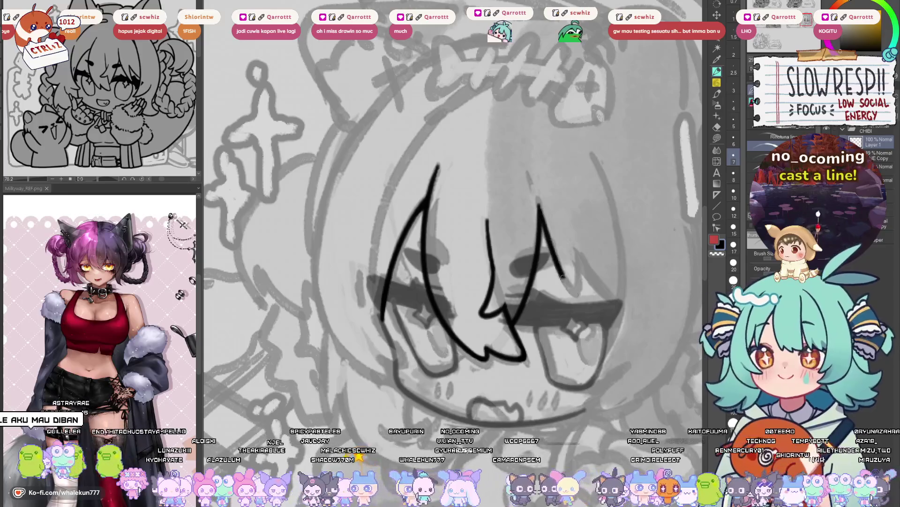
# - Draw a second strand sweeping down-right and extend it from a hook at its end
pyautogui.moveTo(539, 212); pyautogui.dragTo(571, 288)
pyautogui.hotkey('ctrl', 'z')
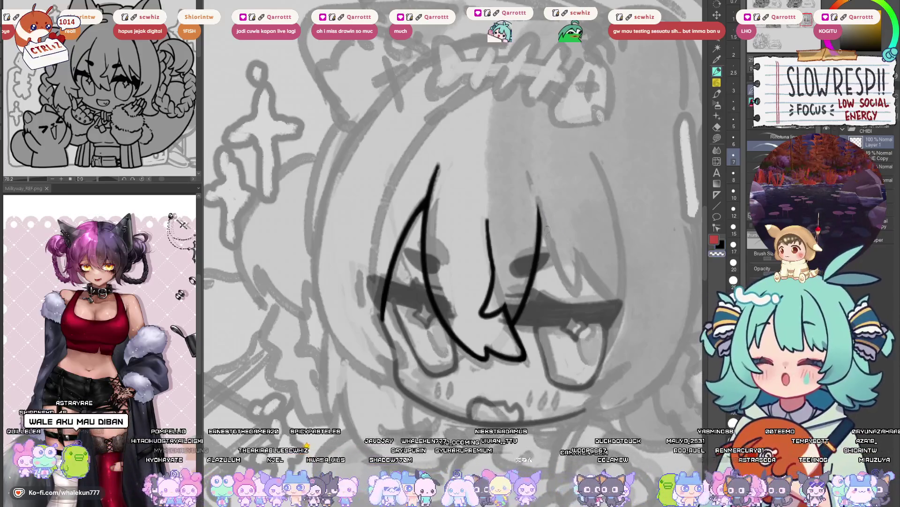
pyautogui.moveTo(533, 185); pyautogui.dragTo(543, 233)
pyautogui.hotkey('ctrl', 'z')
pyautogui.moveTo(535, 188)
pyautogui.mouseDown()
pyautogui.moveTo(560, 272)
pyautogui.moveTo(581, 291)
pyautogui.mouseUp()
pyautogui.hotkey('ctrl', 'z')
pyautogui.hotkey('ctrl', 'z')
pyautogui.moveTo(576, 258); pyautogui.dragTo(623, 307)
pyautogui.hotkey('ctrl', 'z')
pyautogui.hotkey('ctrl', 'z')
pyautogui.moveTo(574, 253)
pyautogui.mouseDown()
pyautogui.moveTo(578, 284)
pyautogui.moveTo(619, 308)
pyautogui.mouseUp()
pyautogui.hotkey('ctrl', 'z')
pyautogui.hotkey('ctrl', 'z')
pyautogui.hotkey('ctrl', 'z')
pyautogui.moveTo(576, 256); pyautogui.dragTo(620, 308)
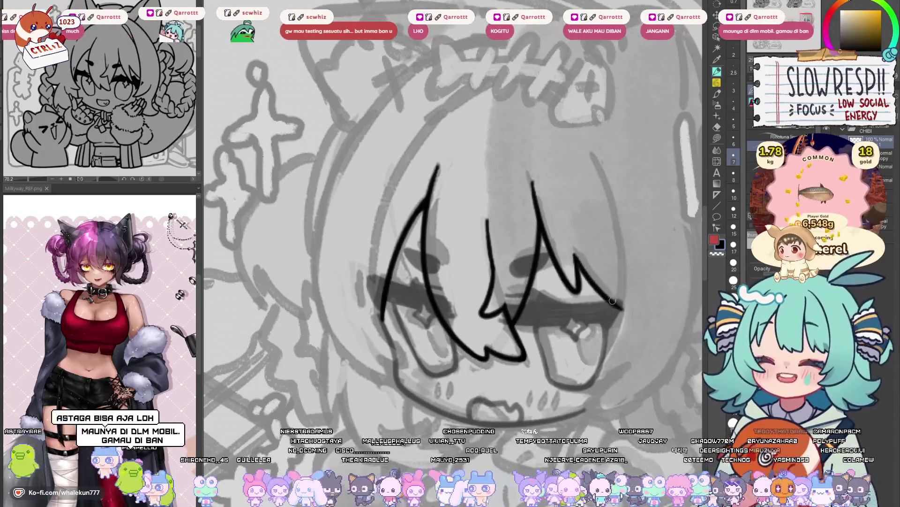
pyautogui.hotkey('ctrl', 'z')
pyautogui.moveTo(576, 257); pyautogui.dragTo(624, 309)
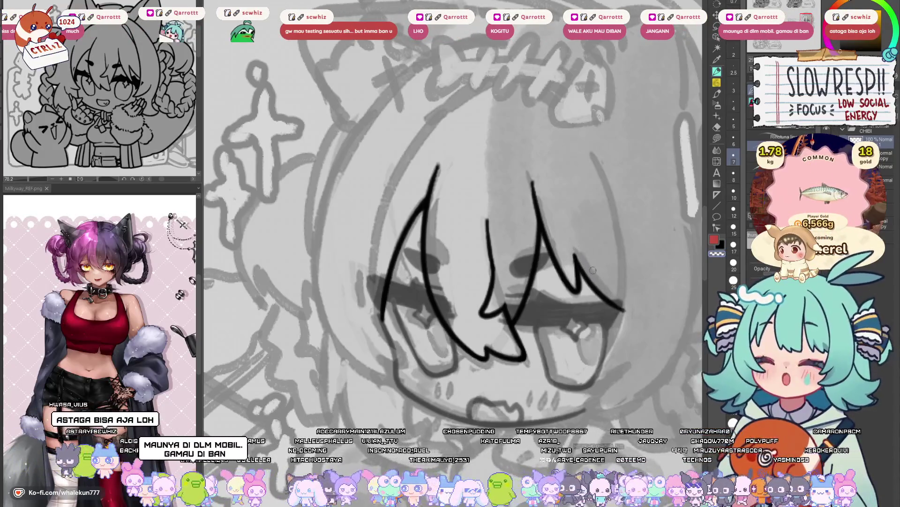
# - Pan around the bangs to review the fringe, undoing one last stroke
pyautogui.moveTo(608, 253); pyautogui.dragTo(600, 227)
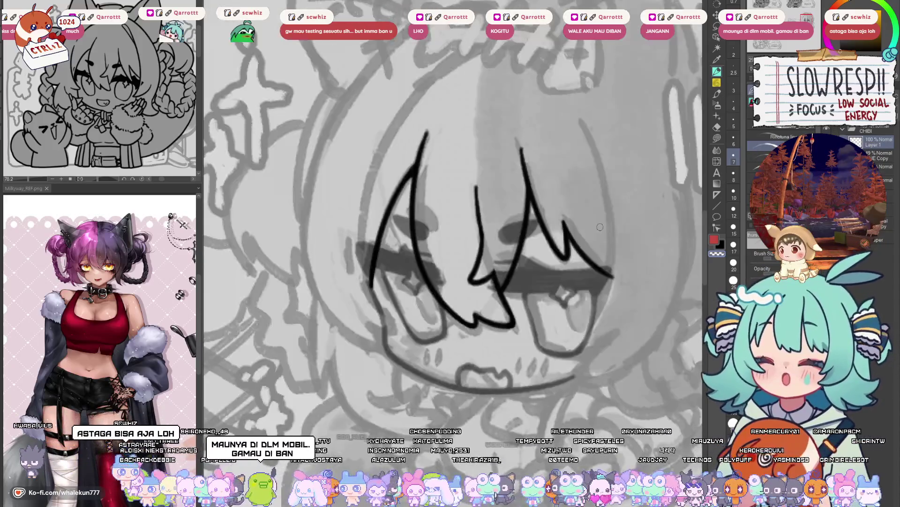
pyautogui.moveTo(601, 227)
pyautogui.mouseDown()
pyautogui.moveTo(610, 250)
pyautogui.moveTo(603, 261)
pyautogui.mouseUp()
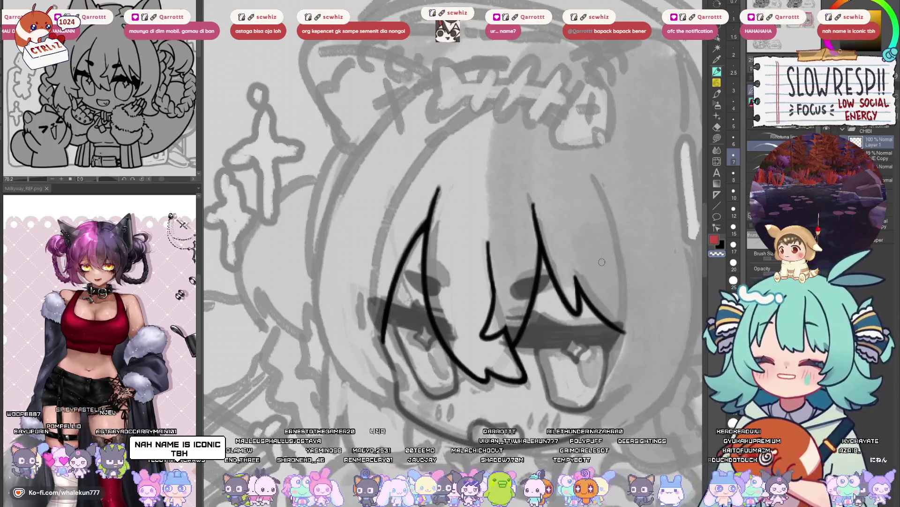
pyautogui.moveTo(613, 344); pyautogui.dragTo(605, 260)
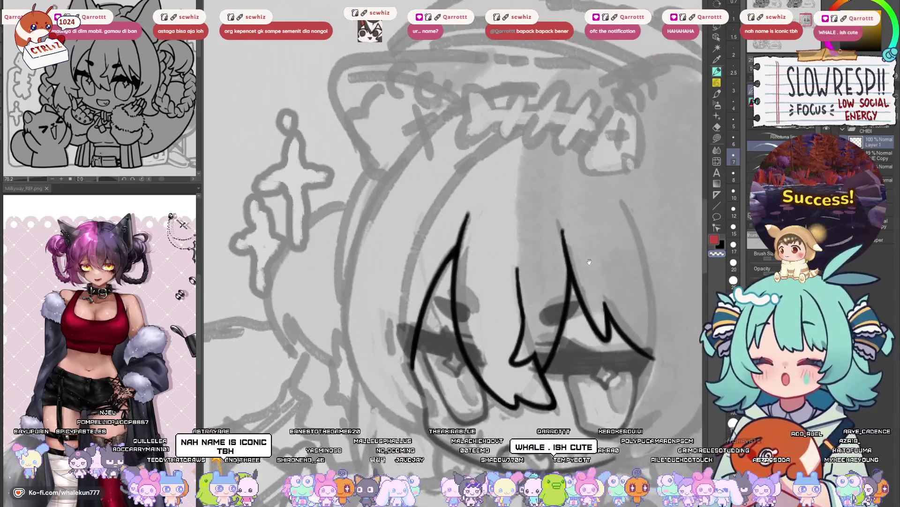
pyautogui.moveTo(544, 160)
pyautogui.mouseDown()
pyautogui.moveTo(562, 229)
pyautogui.moveTo(625, 213)
pyautogui.mouseUp()
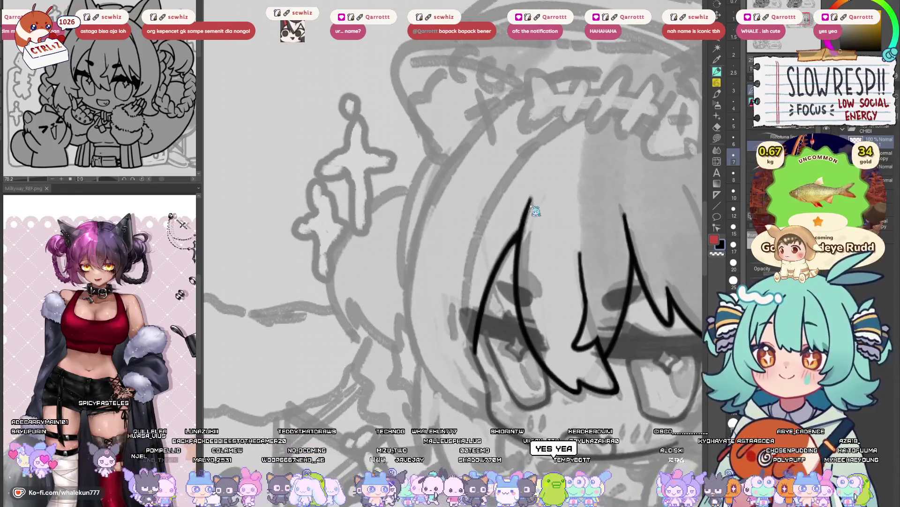
pyautogui.moveTo(629, 330)
pyautogui.mouseDown()
pyautogui.moveTo(584, 296)
pyautogui.moveTo(565, 258)
pyautogui.moveTo(400, 263)
pyautogui.moveTo(562, 243)
pyautogui.moveTo(559, 260)
pyautogui.mouseUp()
pyautogui.moveTo(608, 247); pyautogui.dragTo(545, 271)
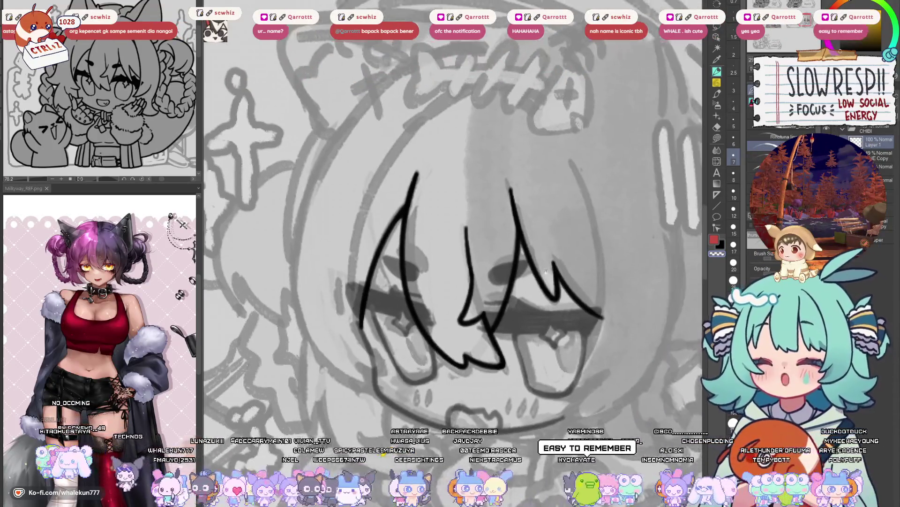
pyautogui.moveTo(544, 177); pyautogui.dragTo(546, 235)
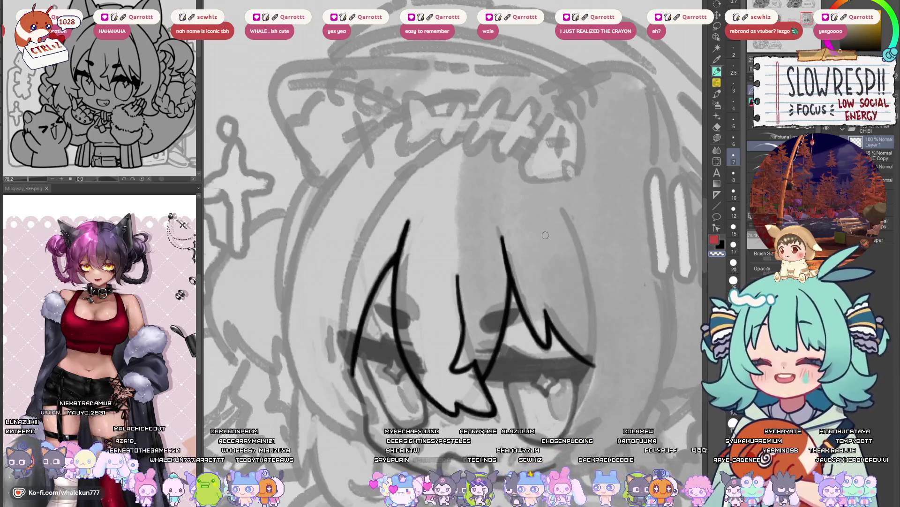
pyautogui.moveTo(465, 333)
pyautogui.mouseDown()
pyautogui.moveTo(459, 274)
pyautogui.moveTo(475, 300)
pyautogui.moveTo(492, 263)
pyautogui.mouseUp()
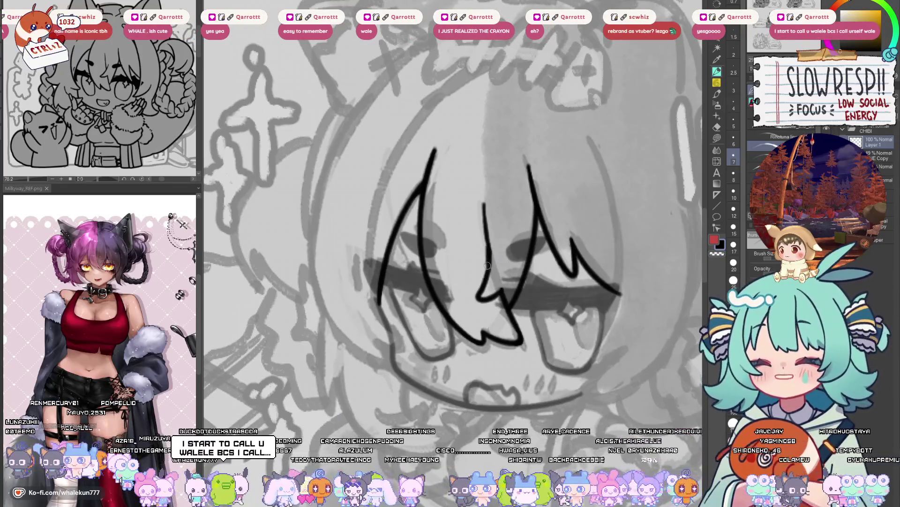
pyautogui.hotkey('ctrl', 'z')
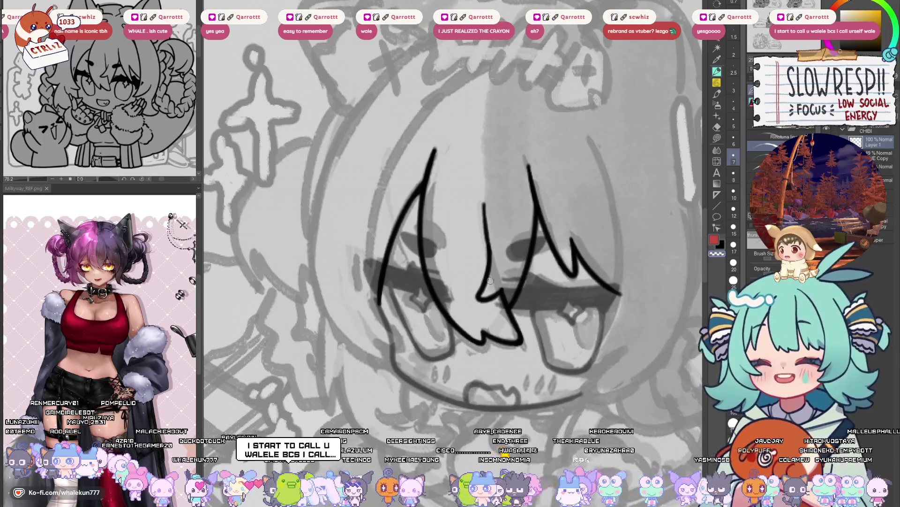
pyautogui.moveTo(513, 232)
pyautogui.mouseDown()
pyautogui.moveTo(502, 268)
pyautogui.moveTo(514, 311)
pyautogui.moveTo(510, 354)
pyautogui.moveTo(514, 339)
pyautogui.mouseUp()
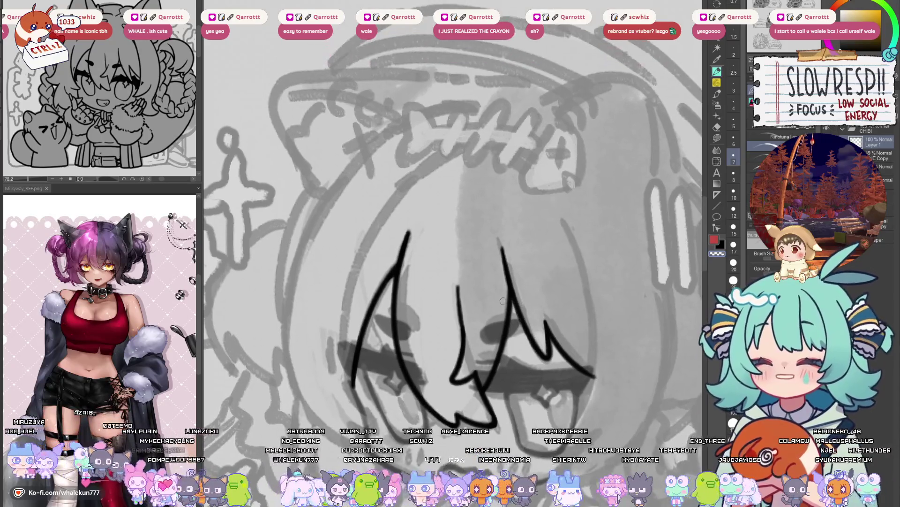
pyautogui.moveTo(521, 325)
pyautogui.mouseDown()
pyautogui.moveTo(464, 321)
pyautogui.moveTo(493, 271)
pyautogui.moveTo(538, 262)
pyautogui.moveTo(530, 241)
pyautogui.moveTo(540, 278)
pyautogui.mouseUp()
pyautogui.scroll(2, 539, 244)
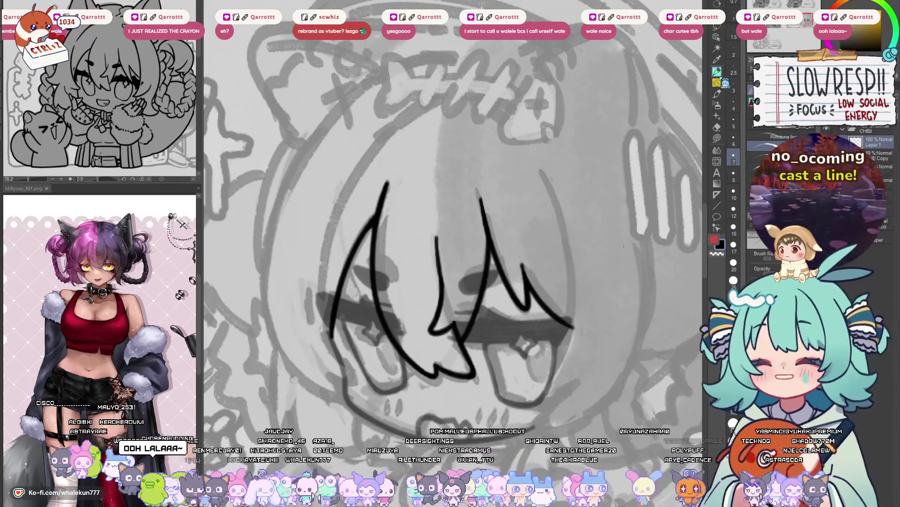
pyautogui.moveTo(492, 372)
pyautogui.mouseDown()
pyautogui.moveTo(464, 291)
pyautogui.moveTo(548, 291)
pyautogui.moveTo(593, 279)
pyautogui.mouseUp()
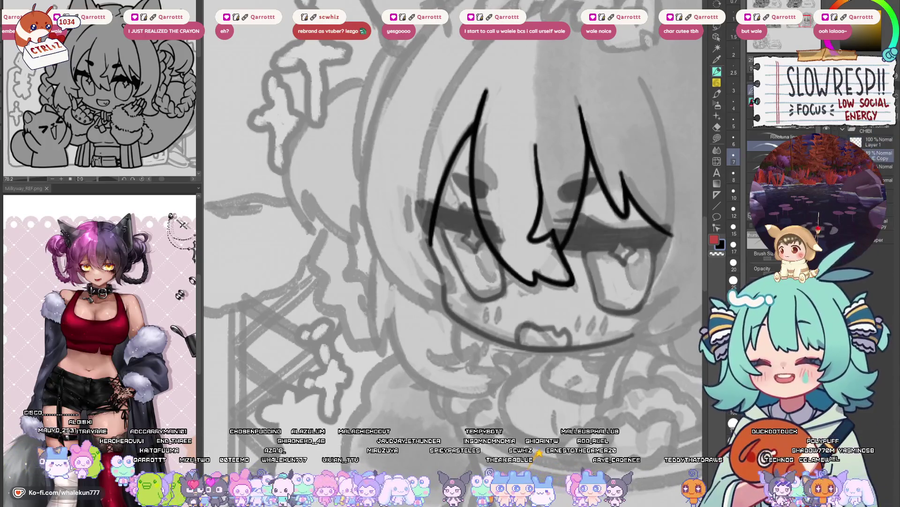
# - Make the inked eyes and face outline layer visible and recentre the face
pyautogui.click(872, 147)
pyautogui.moveTo(578, 338)
pyautogui.mouseDown()
pyautogui.moveTo(455, 357)
pyautogui.moveTo(543, 350)
pyautogui.mouseUp()
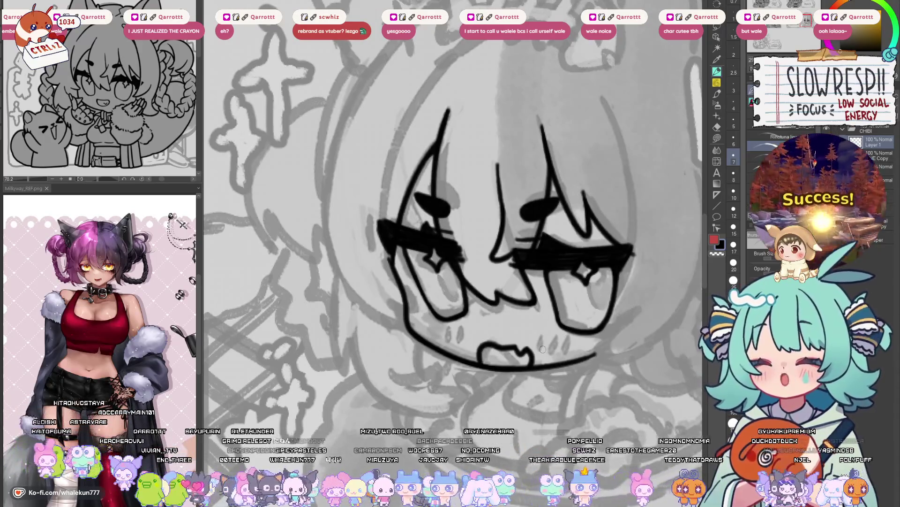
pyautogui.moveTo(448, 238); pyautogui.dragTo(466, 221)
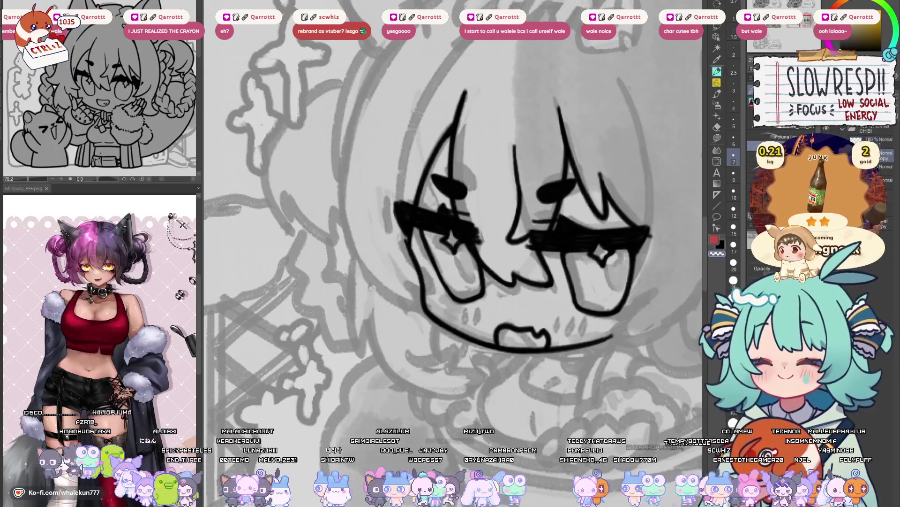
# - Tidy small marks near both eyes with a smaller eraser, undoing unwanted erases
pyautogui.press('e')
pyautogui.press('[')
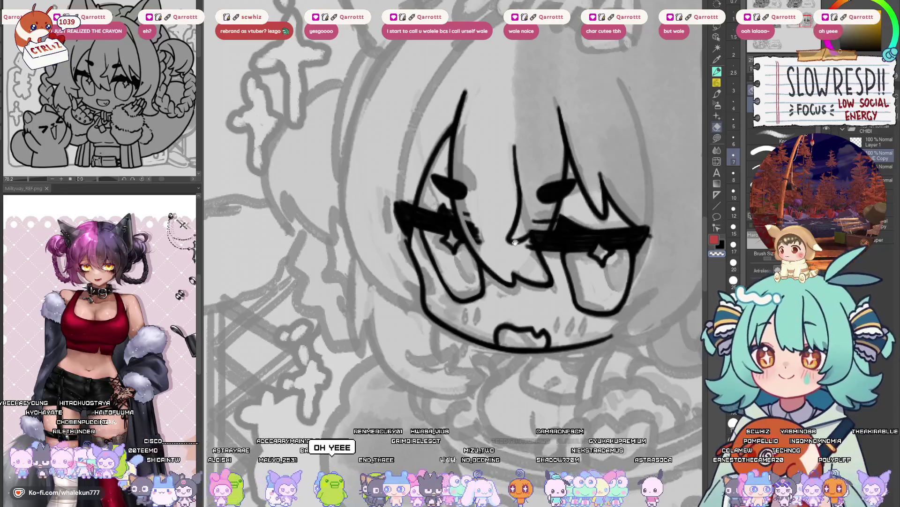
pyautogui.moveTo(522, 274); pyautogui.dragTo(519, 315)
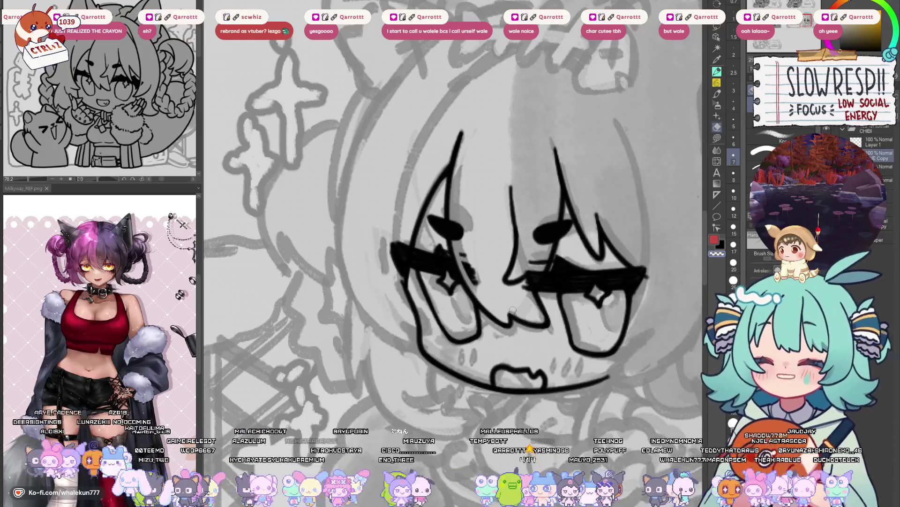
pyautogui.press('p')
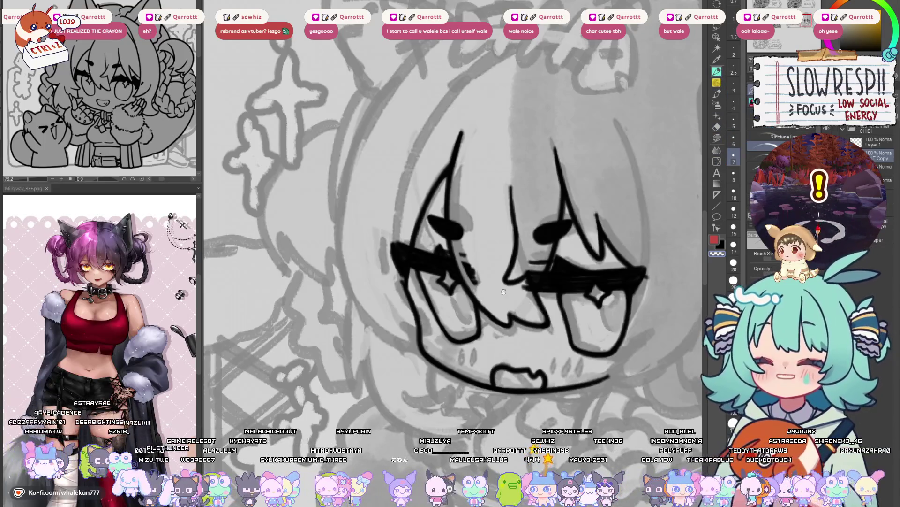
pyautogui.moveTo(503, 292); pyautogui.dragTo(509, 296)
pyautogui.press('e')
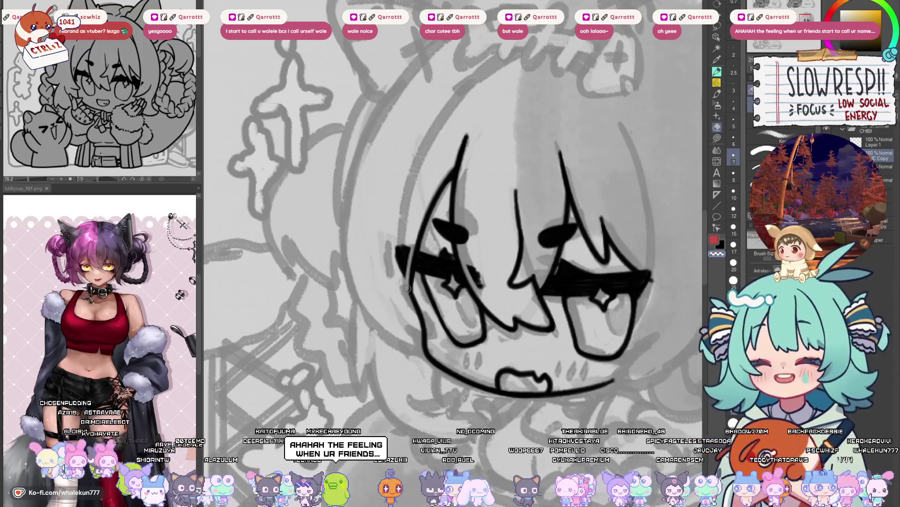
pyautogui.hotkey('ctrl', 'z')
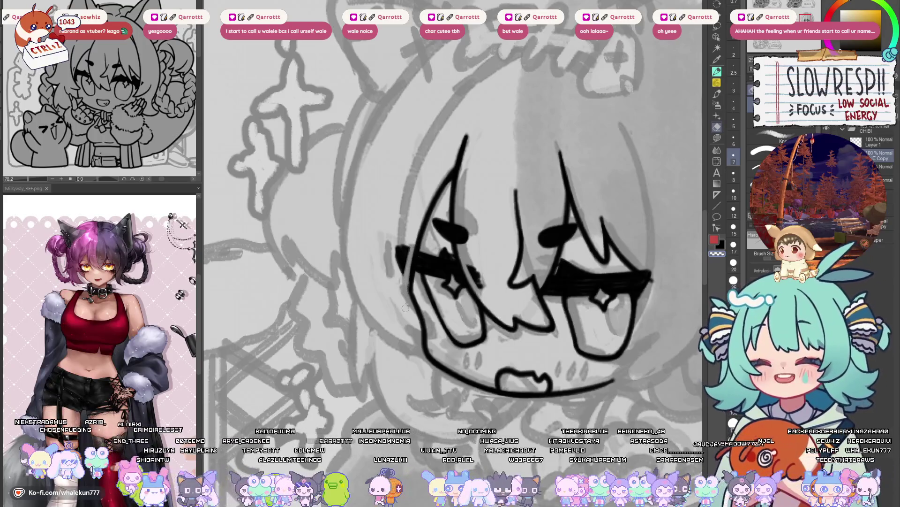
pyautogui.moveTo(424, 263); pyautogui.dragTo(521, 339)
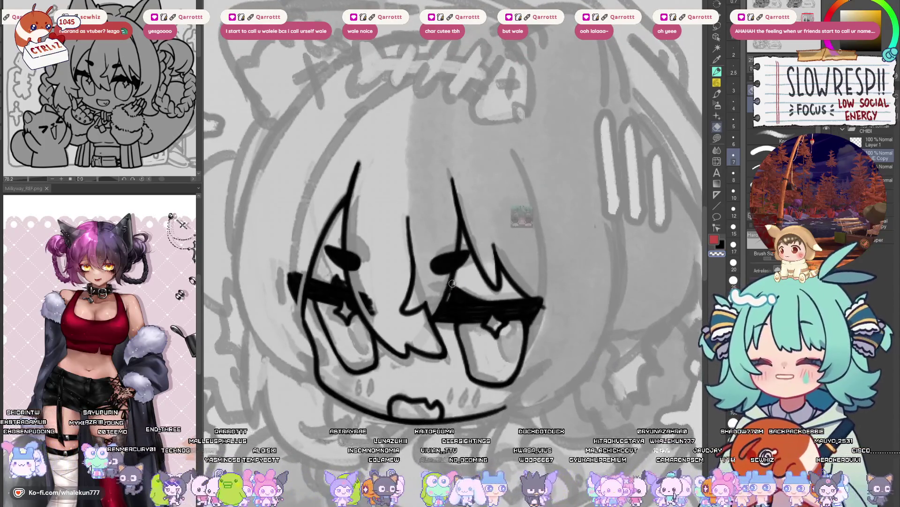
pyautogui.hotkey('ctrl', 'z')
pyautogui.hotkey('ctrl', 'z')
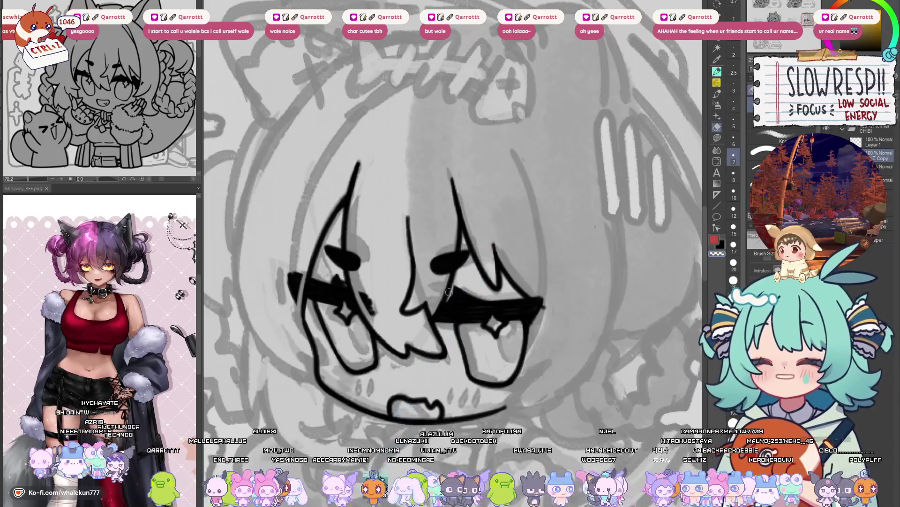
pyautogui.scroll(1, 496, 258)
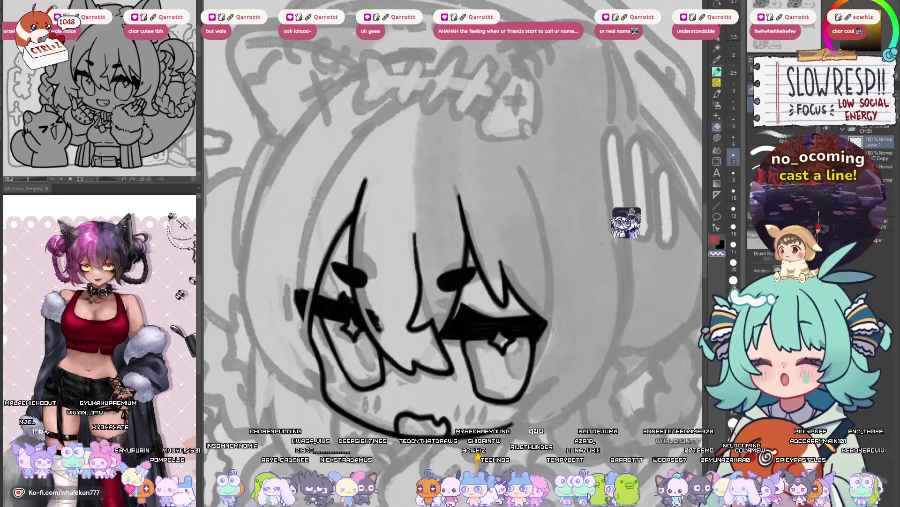
# - With the pen, draw the left face contour repeatedly until one attempt is kept
pyautogui.press('p')
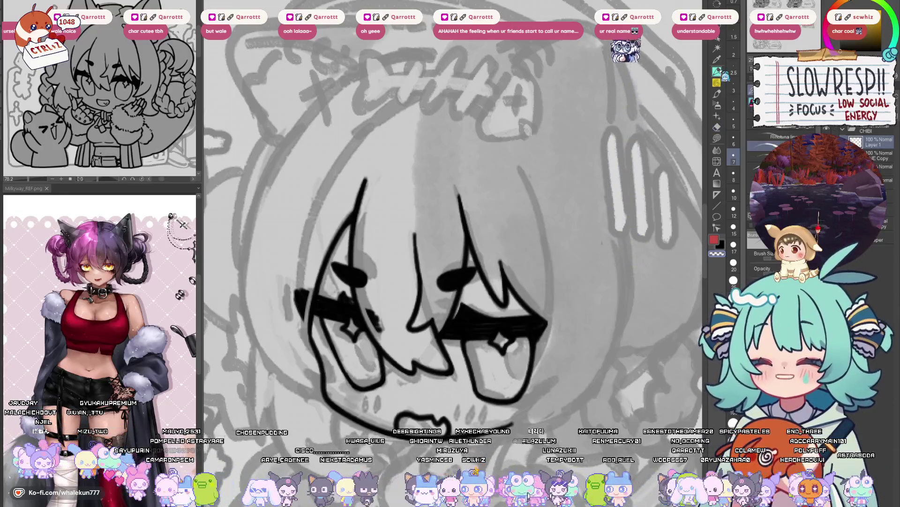
pyautogui.moveTo(361, 368)
pyautogui.mouseDown()
pyautogui.moveTo(380, 375)
pyautogui.moveTo(520, 340)
pyautogui.mouseUp()
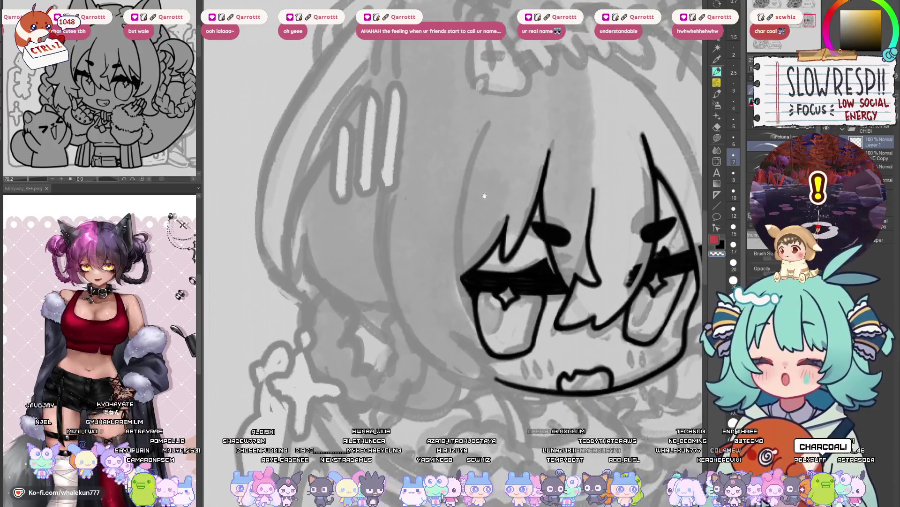
pyautogui.scroll(-2, 487, 217)
pyautogui.scroll(1, 486, 217)
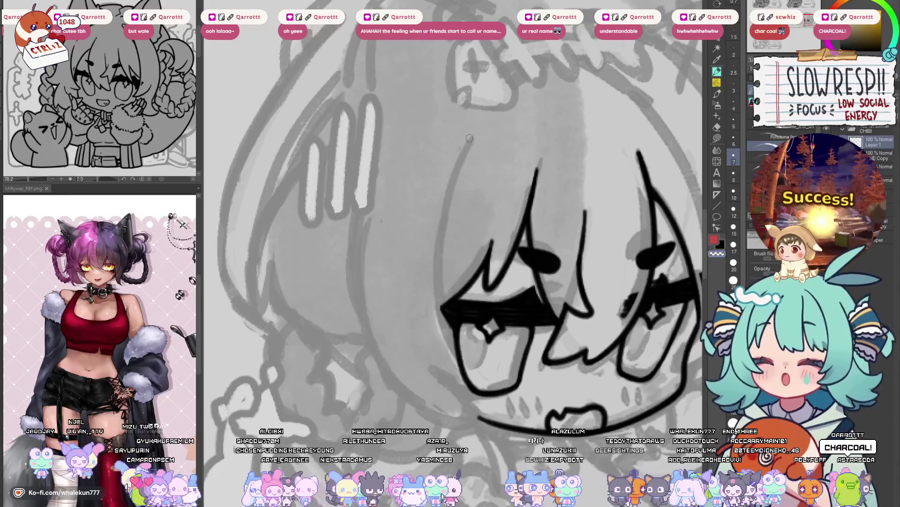
pyautogui.moveTo(473, 134); pyautogui.dragTo(448, 338)
pyautogui.hotkey('ctrl', 'z')
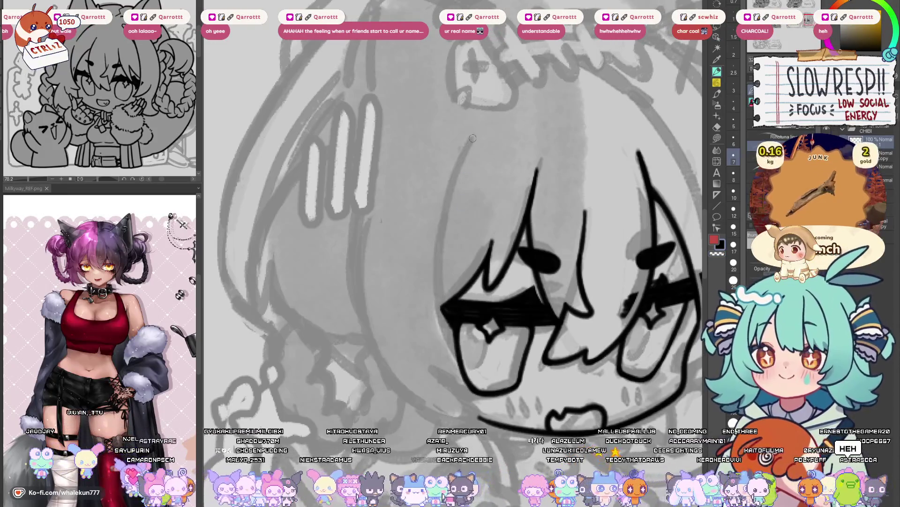
pyautogui.moveTo(474, 136); pyautogui.dragTo(485, 384)
pyautogui.hotkey('ctrl', 'z')
pyautogui.moveTo(472, 137); pyautogui.dragTo(462, 382)
pyautogui.hotkey('ctrl', 'z')
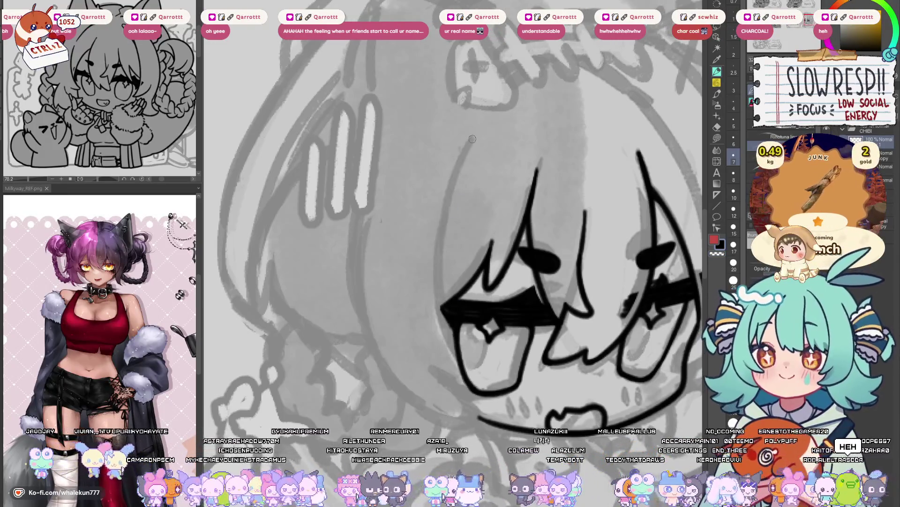
pyautogui.moveTo(472, 136); pyautogui.dragTo(485, 389)
pyautogui.hotkey('ctrl', 'z')
pyautogui.moveTo(472, 136); pyautogui.dragTo(485, 390)
pyautogui.hotkey('ctrl', 'z')
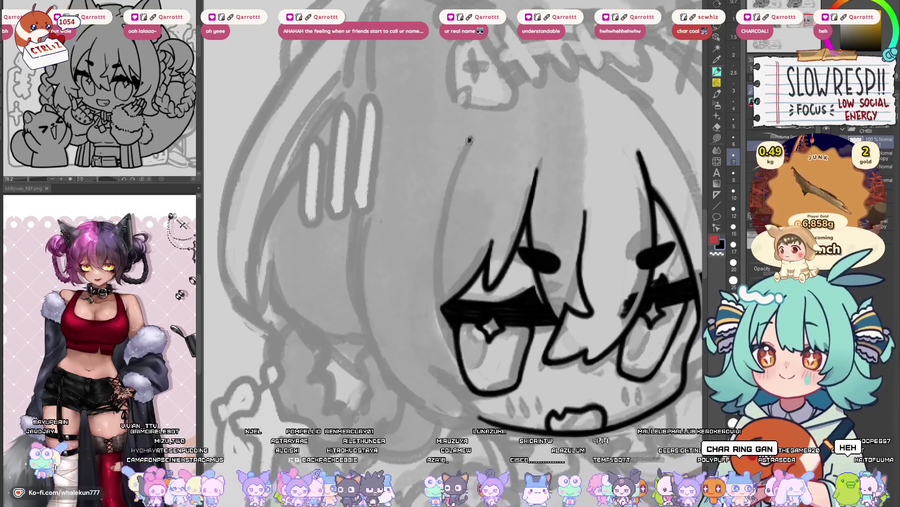
pyautogui.moveTo(472, 137); pyautogui.dragTo(488, 389)
pyautogui.hotkey('ctrl', 'z')
pyautogui.moveTo(472, 136)
pyautogui.mouseDown()
pyautogui.moveTo(462, 374)
pyautogui.moveTo(488, 389)
pyautogui.moveTo(462, 157)
pyautogui.moveTo(486, 390)
pyautogui.moveTo(472, 141)
pyautogui.mouseUp()
pyautogui.hotkey('ctrl', 'z')
pyautogui.hotkey('ctrl', 'z')
pyautogui.hotkey('ctrl', 'z')
pyautogui.moveTo(472, 141)
pyautogui.mouseDown()
pyautogui.moveTo(434, 251)
pyautogui.moveTo(493, 379)
pyautogui.moveTo(462, 157)
pyautogui.moveTo(488, 387)
pyautogui.moveTo(464, 157)
pyautogui.moveTo(488, 381)
pyautogui.mouseUp()
pyautogui.hotkey('ctrl', 'z')
pyautogui.hotkey('ctrl', 'z')
pyautogui.hotkey('ctrl', 'z')
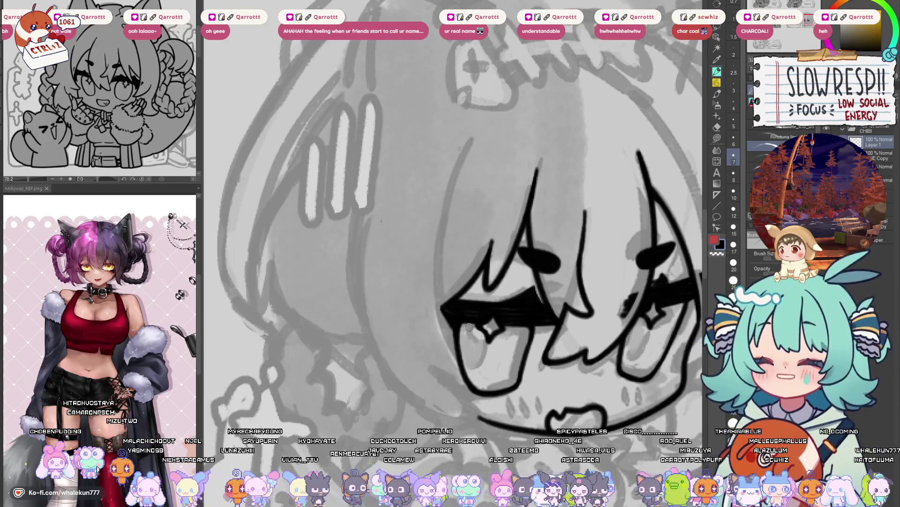
# - Nudge the view and make further attempts at the left face contour line
pyautogui.moveTo(526, 314); pyautogui.dragTo(543, 305)
pyautogui.moveTo(486, 132)
pyautogui.mouseDown()
pyautogui.moveTo(490, 371)
pyautogui.moveTo(483, 140)
pyautogui.moveTo(490, 371)
pyautogui.moveTo(477, 147)
pyautogui.moveTo(490, 371)
pyautogui.moveTo(470, 169)
pyautogui.moveTo(490, 373)
pyautogui.moveTo(460, 305)
pyautogui.moveTo(488, 375)
pyautogui.moveTo(483, 141)
pyautogui.moveTo(488, 375)
pyautogui.mouseUp()
pyautogui.hotkey('ctrl', 'z')
pyautogui.hotkey('ctrl', 'z')
pyautogui.hotkey('ctrl', 'z')
pyautogui.hotkey('ctrl', 'z')
pyautogui.hotkey('ctrl', 'z')
pyautogui.hotkey('ctrl', 'z')
pyautogui.hotkey('ctrl', 'z')
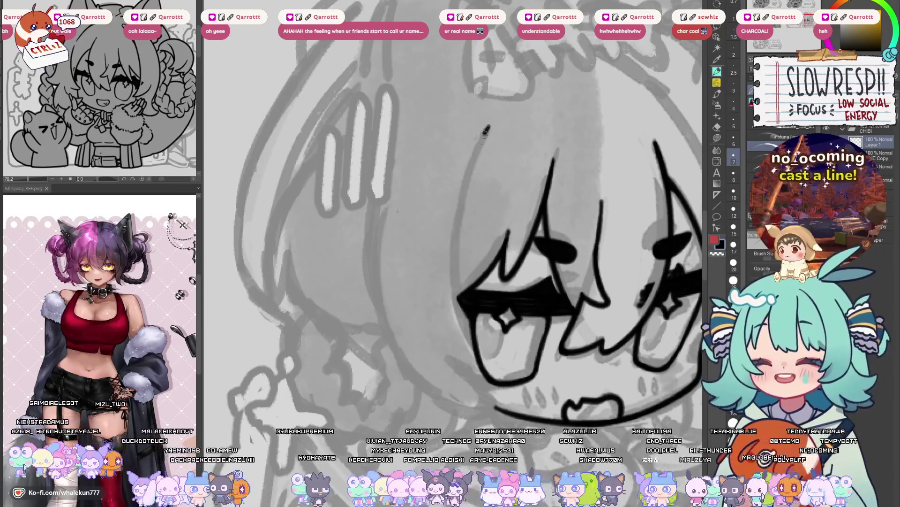
pyautogui.moveTo(488, 126); pyautogui.dragTo(487, 373)
pyautogui.hotkey('ctrl', 'z')
pyautogui.moveTo(489, 126); pyautogui.dragTo(490, 371)
pyautogui.hotkey('ctrl', 'z')
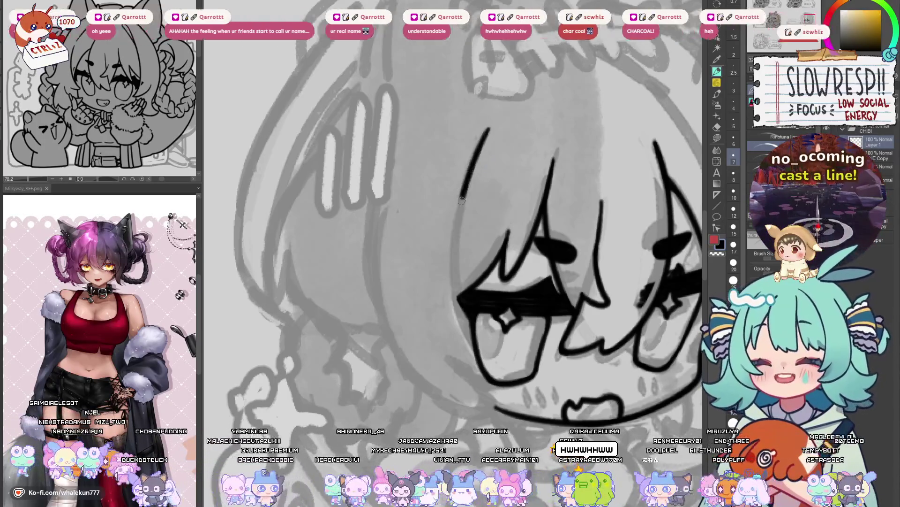
pyautogui.hotkey('ctrl', 'z')
pyautogui.moveTo(487, 126); pyautogui.dragTo(477, 333)
pyautogui.scroll(-2, 477, 333)
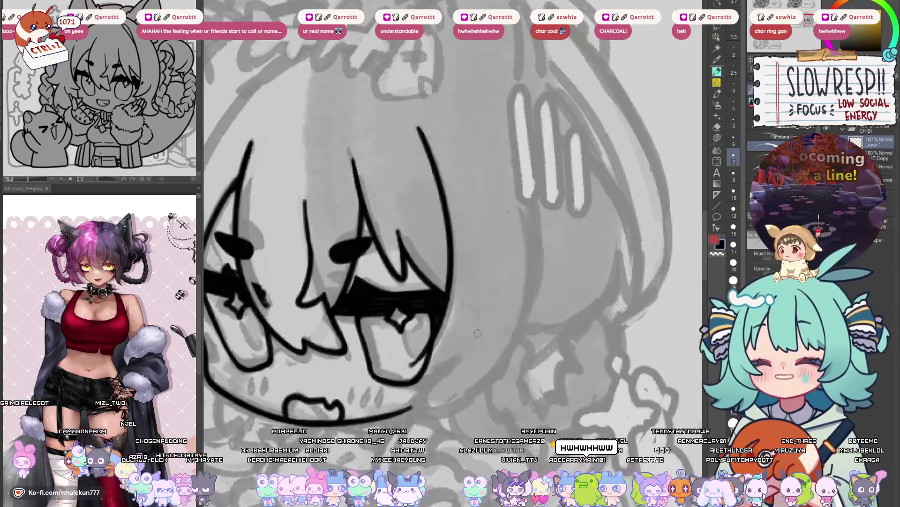
pyautogui.scroll(2, 464, 291)
pyautogui.hotkey('ctrl', 'z')
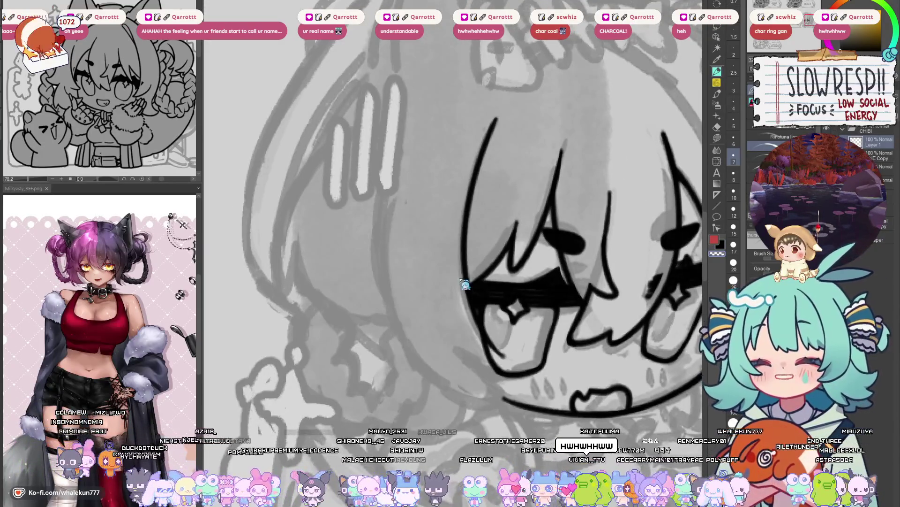
pyautogui.scroll(-3, 474, 323)
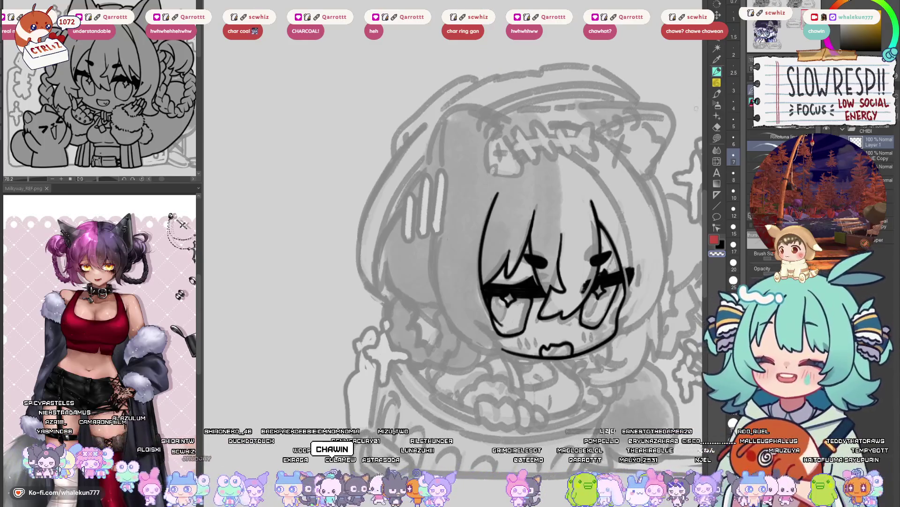
# - Mirror the canvas, remove four stray strokes by the right eye, and redraw its lower line past the cheek
pyautogui.scroll(3, 523, 295)
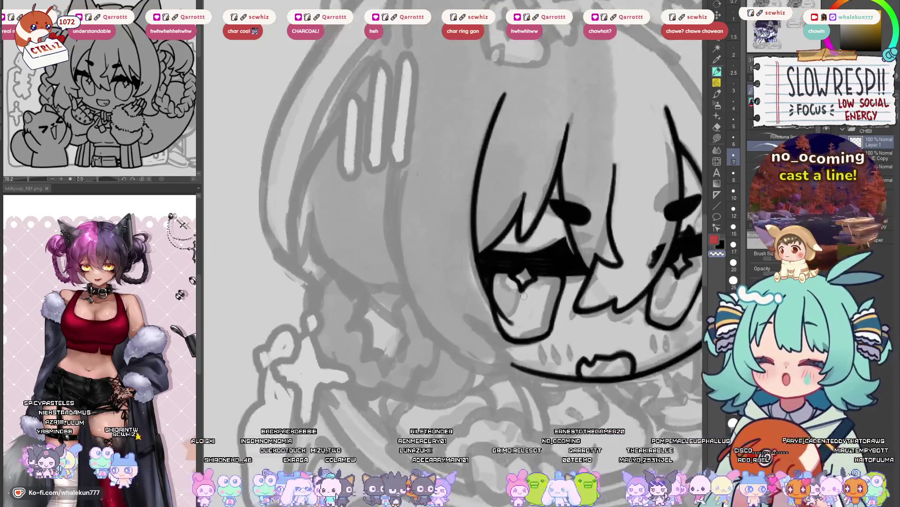
pyautogui.press('h')
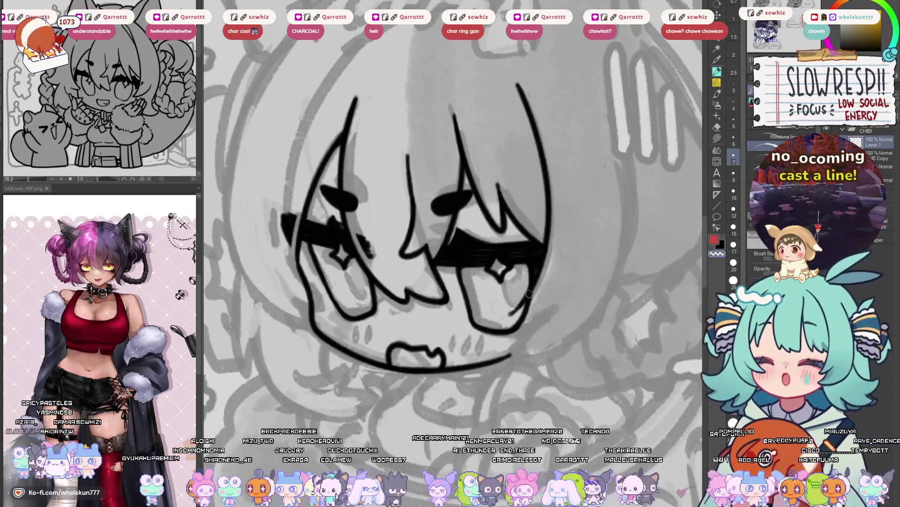
pyautogui.hotkey('ctrl', 'z')
pyautogui.hotkey('ctrl', 'z')
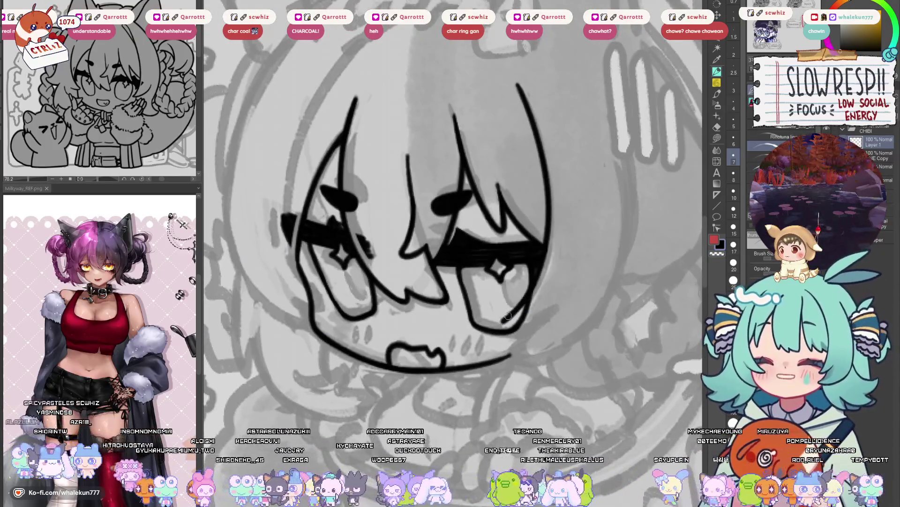
pyautogui.hotkey('ctrl', 'z')
pyautogui.hotkey('ctrl', 'z')
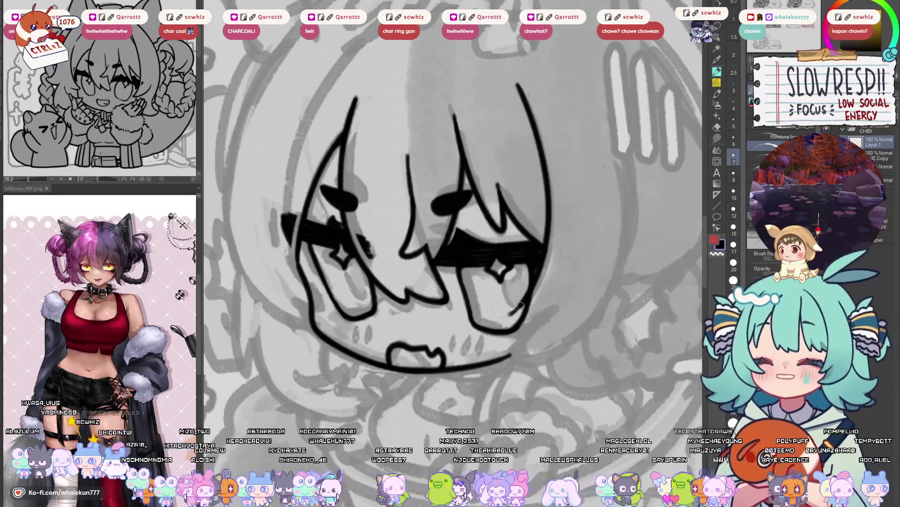
pyautogui.hotkey('ctrl', 'z')
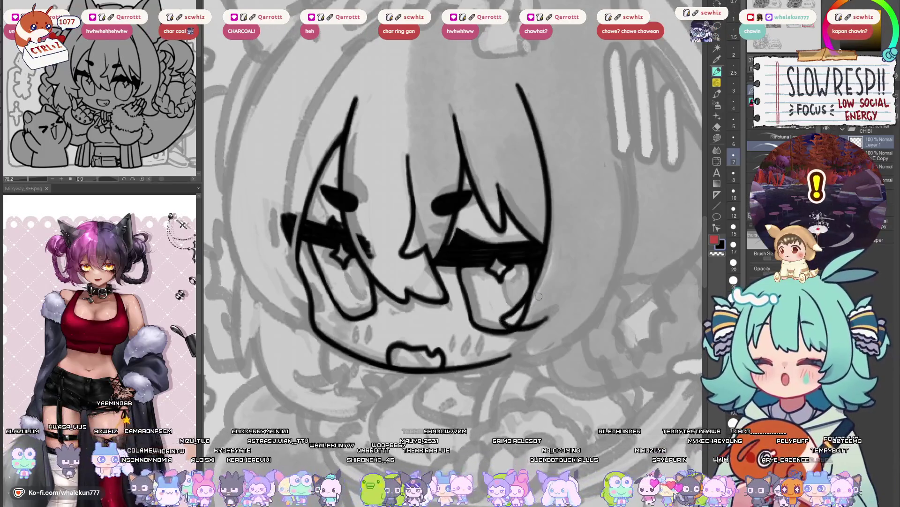
pyautogui.hotkey('ctrl', 'z')
pyautogui.hotkey('ctrl', 'z')
pyautogui.moveTo(515, 330)
pyautogui.mouseDown()
pyautogui.moveTo(541, 324)
pyautogui.moveTo(526, 302)
pyautogui.moveTo(522, 308)
pyautogui.mouseUp()
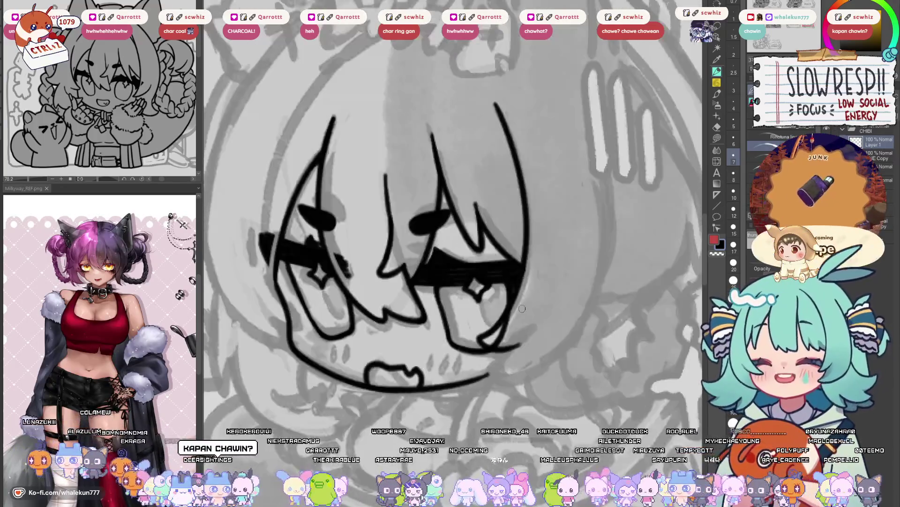
# - Switch to the eraser and tilt and pan the canvas to view the whole head
pyautogui.scroll(-2, 522, 309)
pyautogui.scroll(-2, 566, 341)
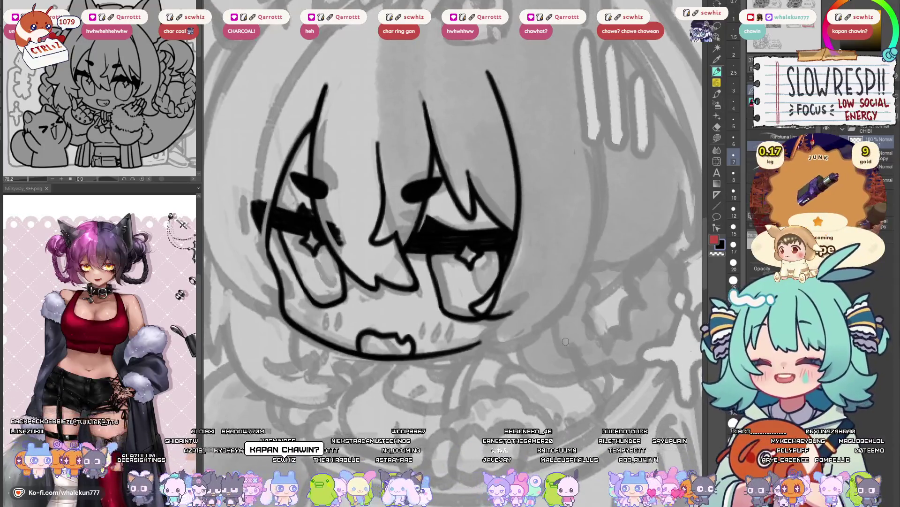
pyautogui.scroll(-2, 566, 341)
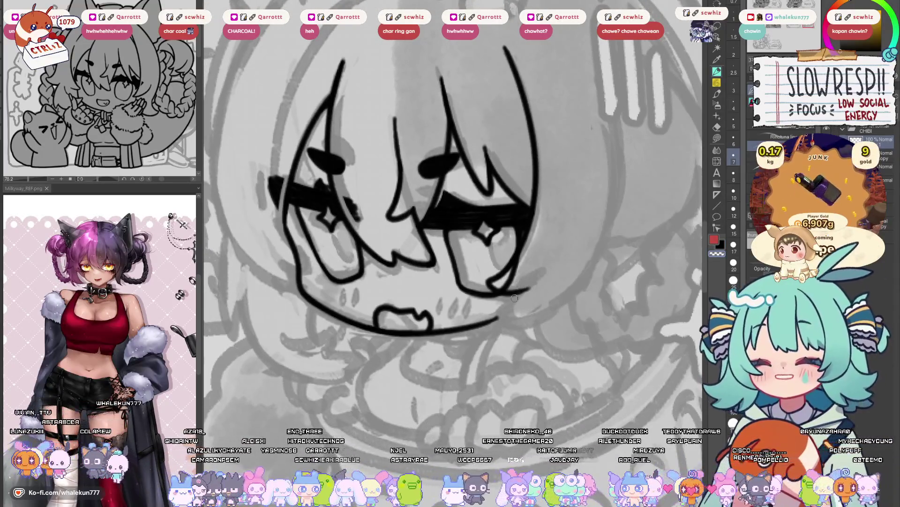
pyautogui.moveTo(528, 294)
pyautogui.mouseDown()
pyautogui.moveTo(529, 286)
pyautogui.moveTo(506, 299)
pyautogui.mouseUp()
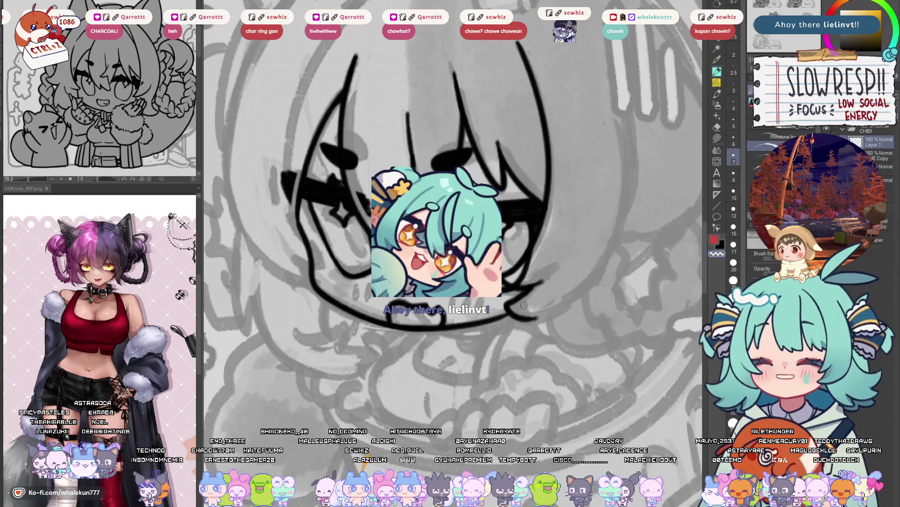
pyautogui.press('e')
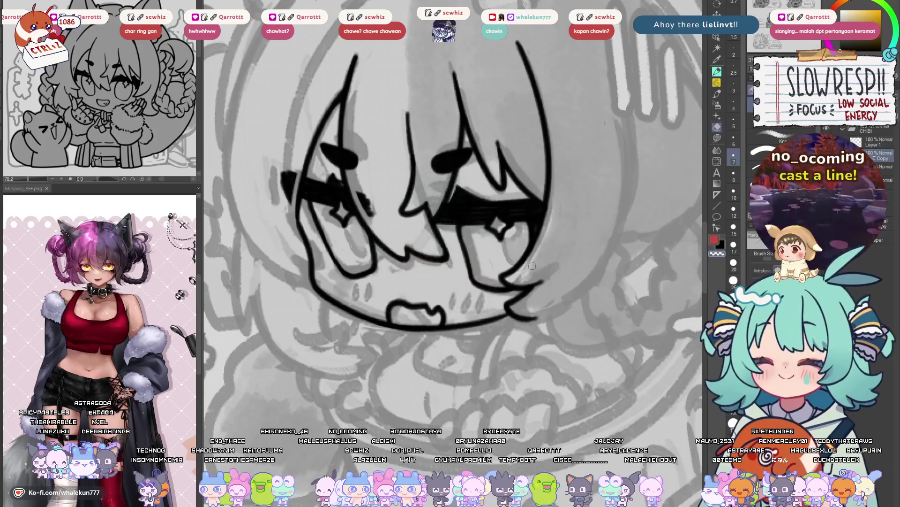
pyautogui.moveTo(516, 280)
pyautogui.mouseDown()
pyautogui.moveTo(539, 283)
pyautogui.moveTo(565, 324)
pyautogui.moveTo(530, 311)
pyautogui.mouseUp()
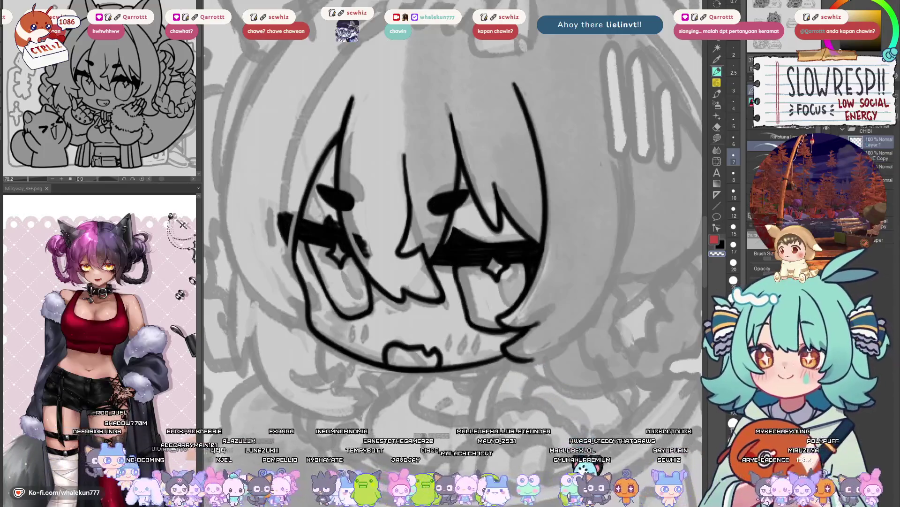
pyautogui.moveTo(436, 261); pyautogui.dragTo(519, 268)
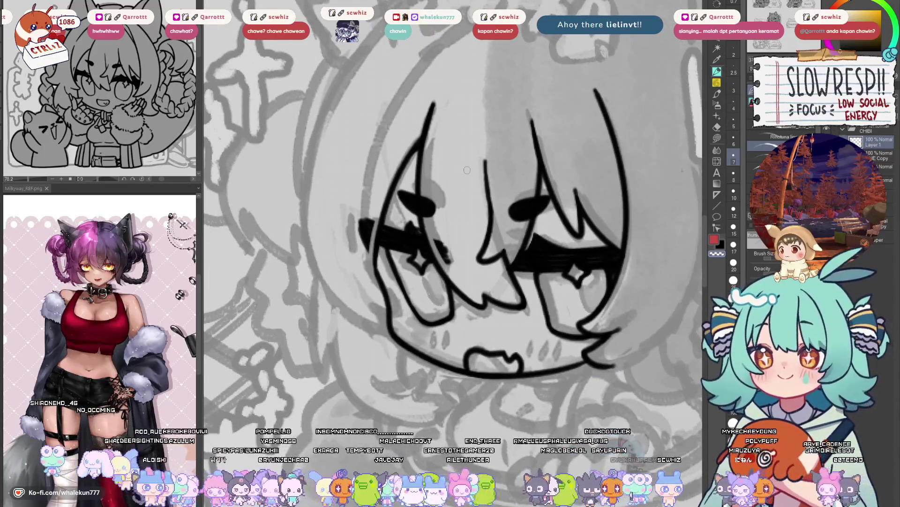
pyautogui.scroll(-5, 467, 170)
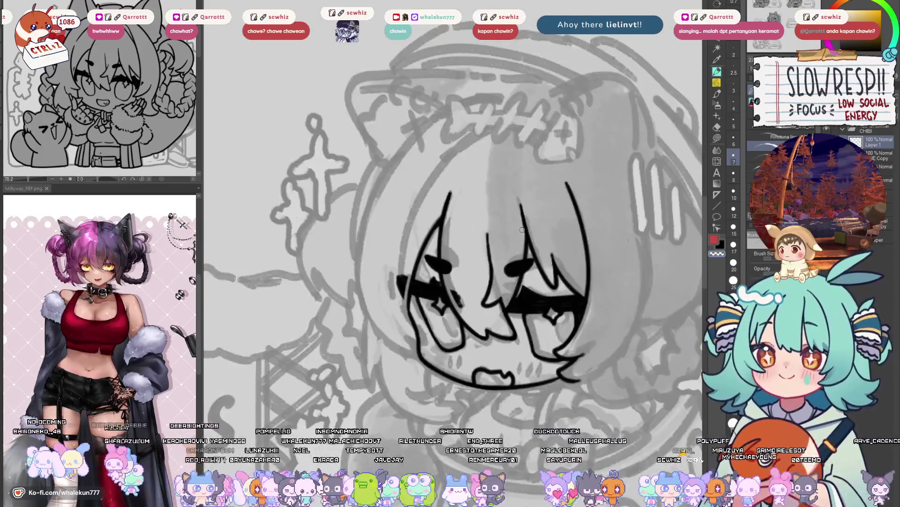
pyautogui.moveTo(480, 304); pyautogui.dragTo(446, 337)
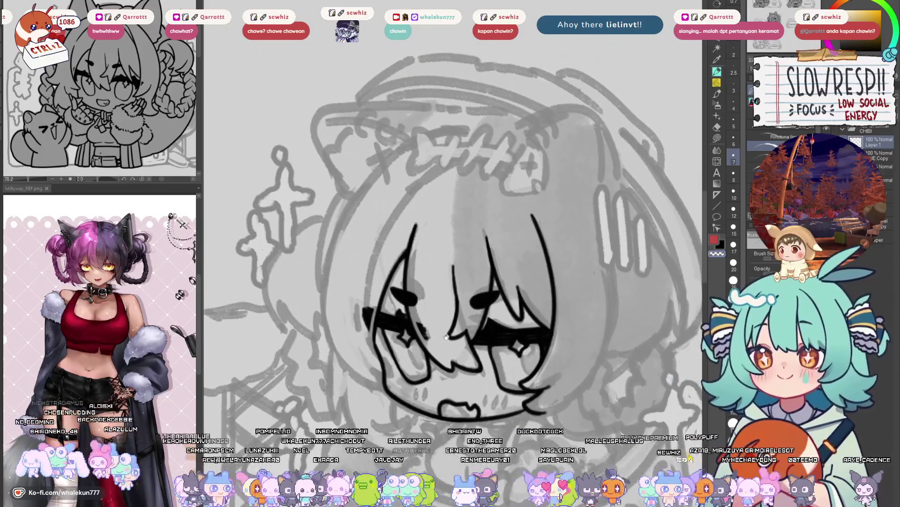
pyautogui.moveTo(427, 292); pyautogui.dragTo(419, 285)
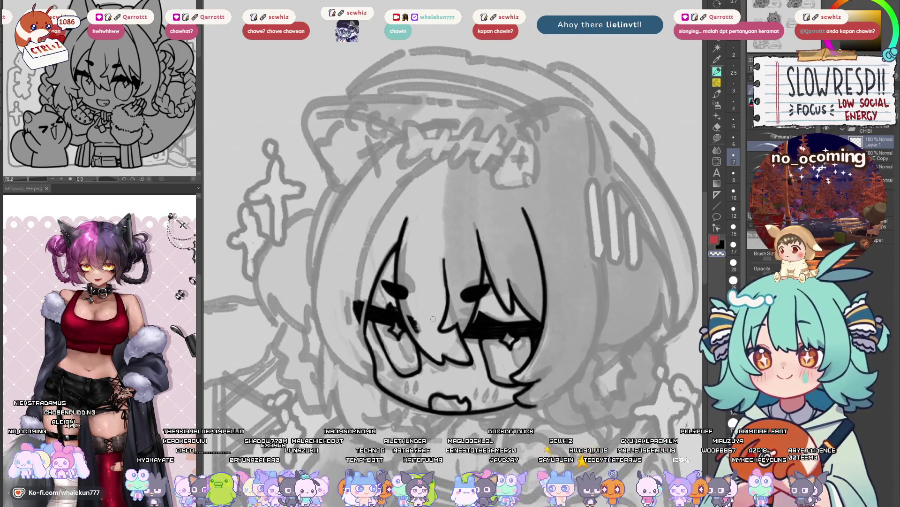
# - Add a short dark hair line, then erase the left tip of the eye band
pyautogui.moveTo(415, 285); pyautogui.dragTo(419, 266)
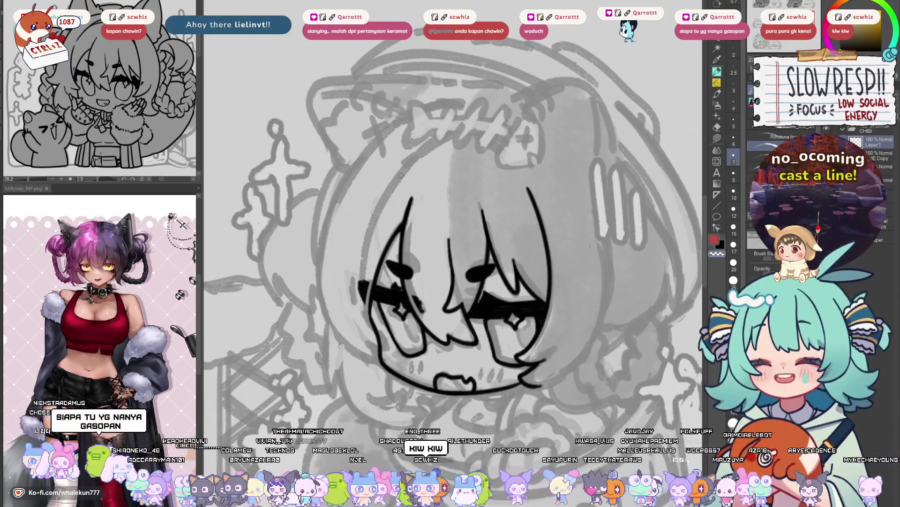
pyautogui.moveTo(422, 151)
pyautogui.mouseDown()
pyautogui.moveTo(403, 165)
pyautogui.moveTo(364, 237)
pyautogui.moveTo(361, 284)
pyautogui.mouseUp()
pyautogui.scroll(3, 460, 342)
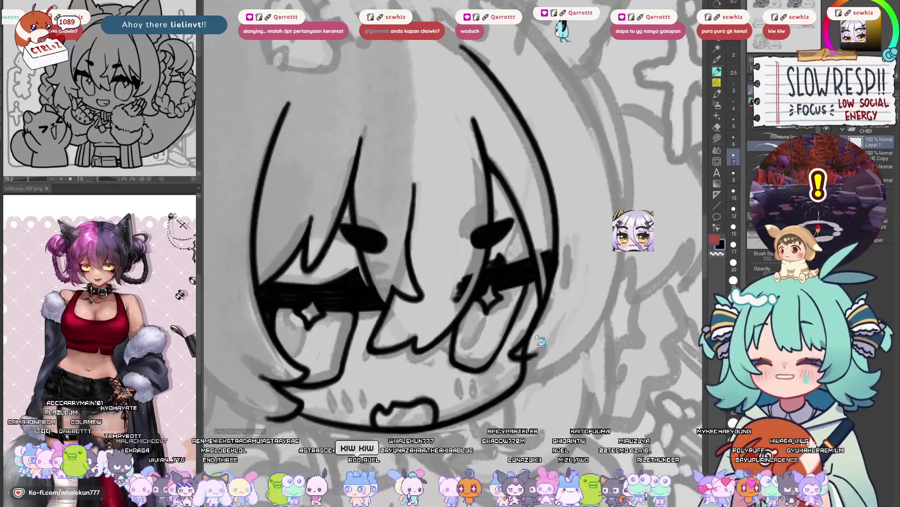
pyautogui.moveTo(543, 359); pyautogui.dragTo(402, 246)
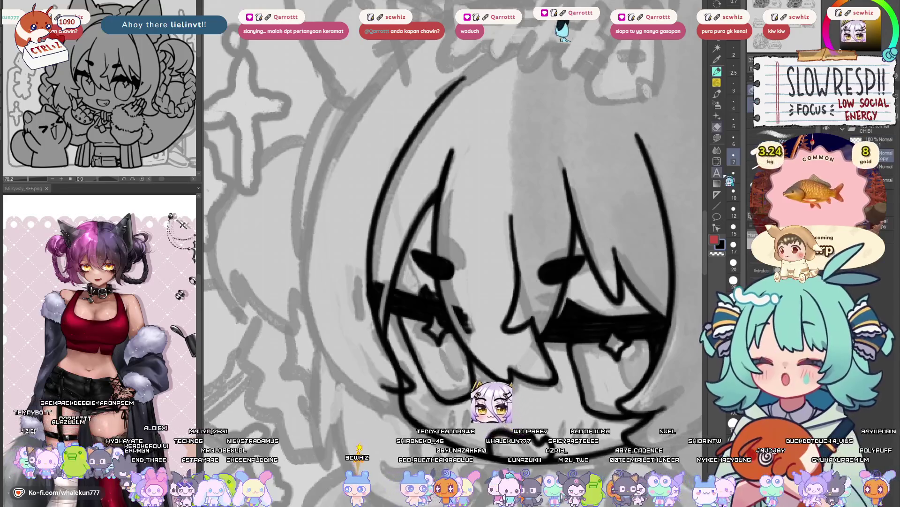
pyautogui.press('e')
pyautogui.moveTo(362, 284); pyautogui.dragTo(379, 331)
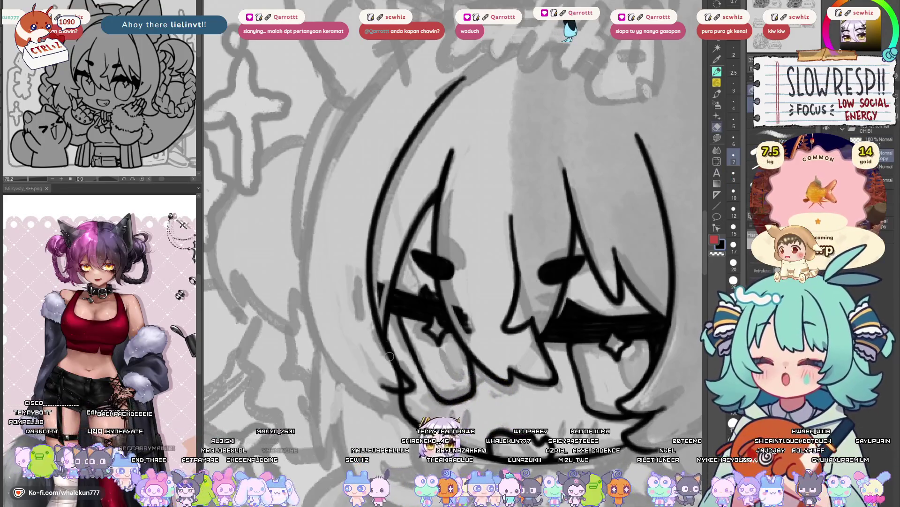
pyautogui.moveTo(378, 274); pyautogui.dragTo(379, 314)
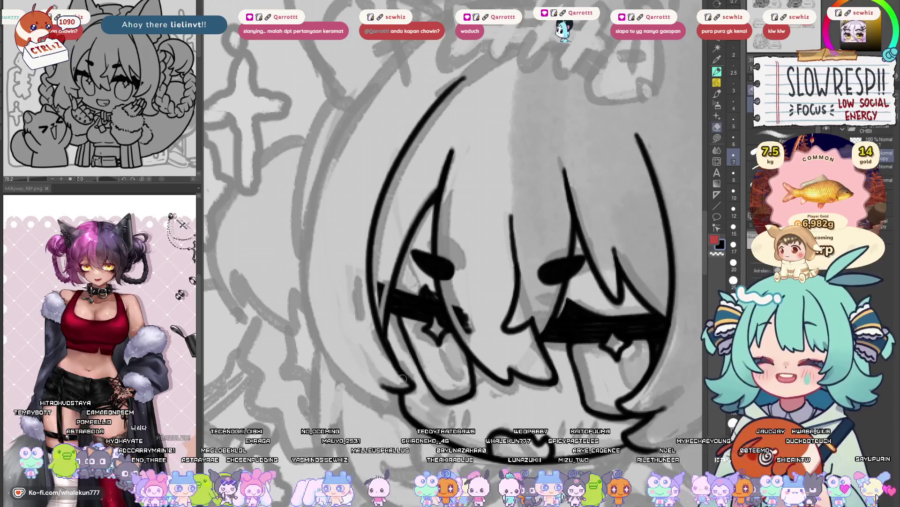
pyautogui.moveTo(406, 381); pyautogui.dragTo(373, 497)
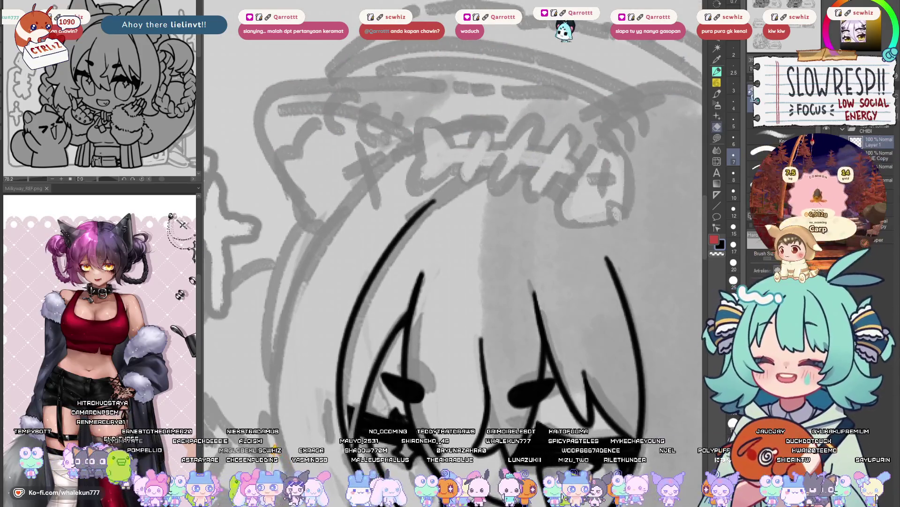
# - Draw the outer hair curve arching toward the top of the head, retrying several times
pyautogui.moveTo(431, 186); pyautogui.dragTo(523, 198)
pyautogui.moveTo(504, 232); pyautogui.dragTo(576, 183)
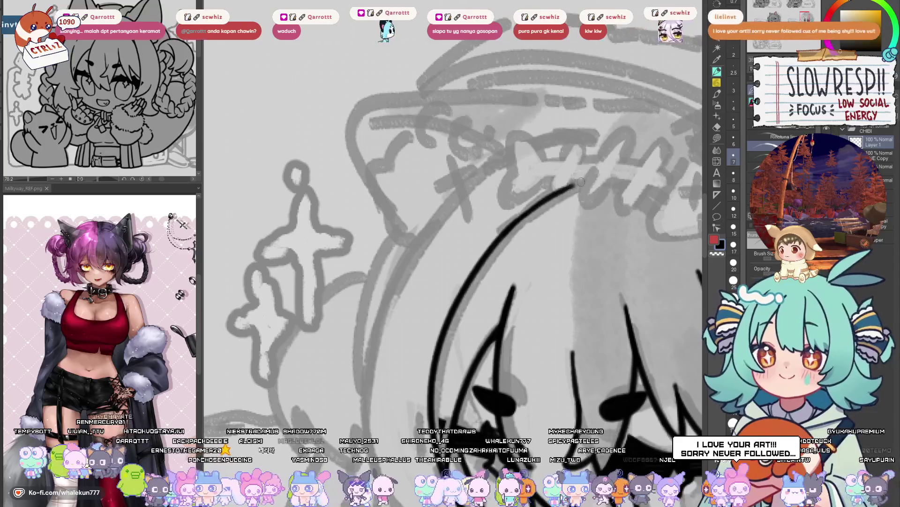
pyautogui.hotkey('ctrl', 'z')
pyautogui.moveTo(501, 236)
pyautogui.mouseDown()
pyautogui.moveTo(537, 203)
pyautogui.moveTo(570, 191)
pyautogui.mouseUp()
pyautogui.hotkey('ctrl', 'z')
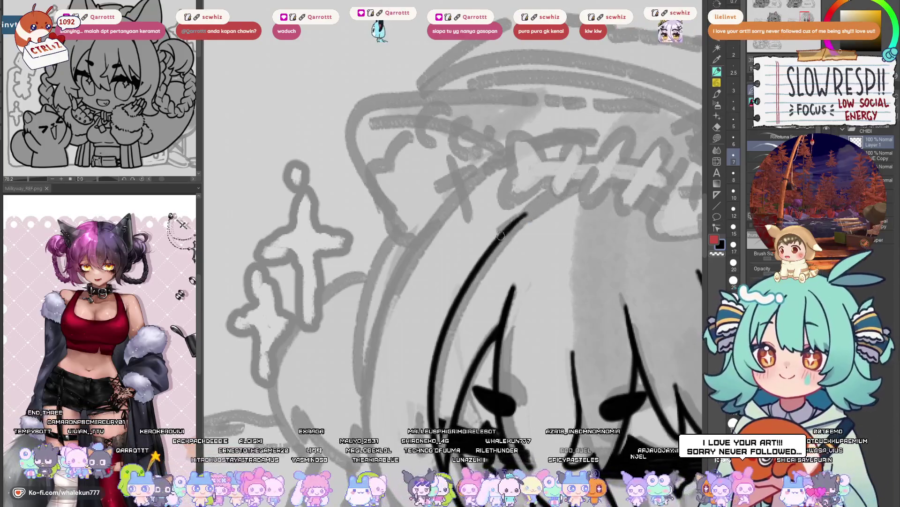
pyautogui.moveTo(501, 235)
pyautogui.mouseDown()
pyautogui.moveTo(540, 202)
pyautogui.moveTo(582, 187)
pyautogui.mouseUp()
pyautogui.hotkey('ctrl', 'z')
pyautogui.moveTo(499, 241)
pyautogui.mouseDown()
pyautogui.moveTo(586, 182)
pyautogui.moveTo(539, 201)
pyautogui.moveTo(590, 180)
pyautogui.mouseUp()
# - Refine the hair curve by thickening it and hooking its top, then centre the head
pyautogui.hotkey('ctrl', 'z')
pyautogui.hotkey('ctrl', 'z')
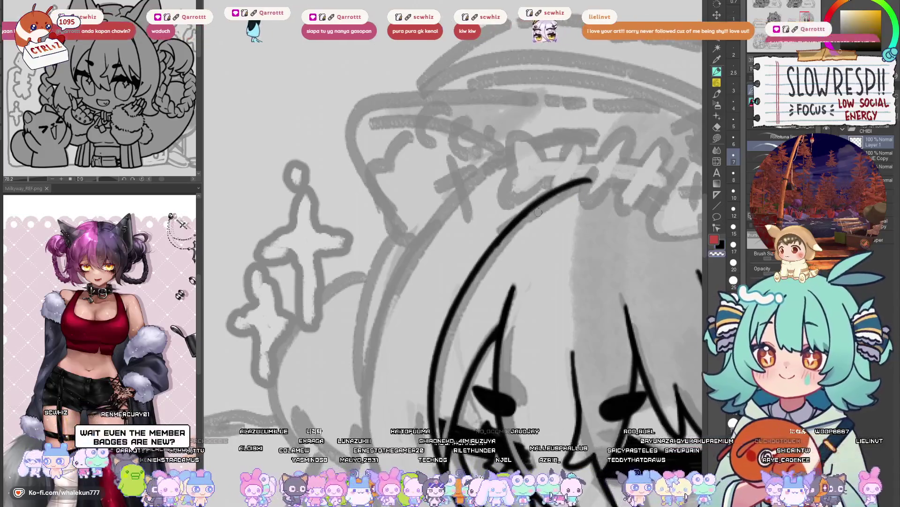
pyautogui.hotkey('ctrl', 'z')
pyautogui.moveTo(500, 235); pyautogui.dragTo(589, 180)
pyautogui.hotkey('ctrl', 'z')
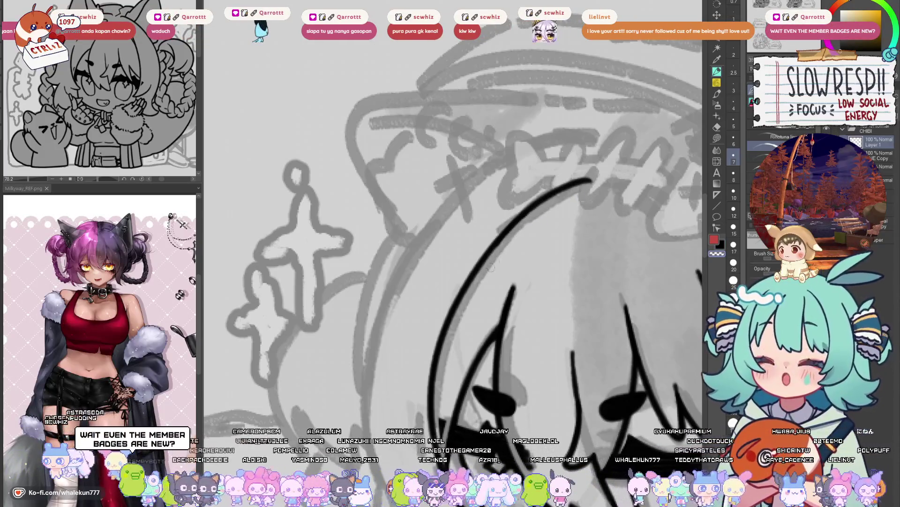
pyautogui.moveTo(508, 232); pyautogui.dragTo(579, 192)
pyautogui.hotkey('ctrl', 'z')
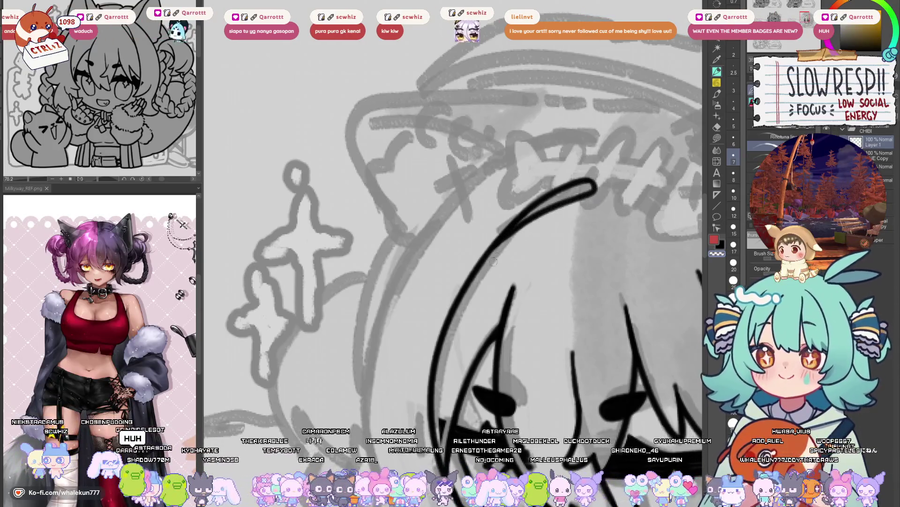
pyautogui.moveTo(512, 239)
pyautogui.mouseDown()
pyautogui.moveTo(503, 247)
pyautogui.moveTo(465, 236)
pyautogui.mouseUp()
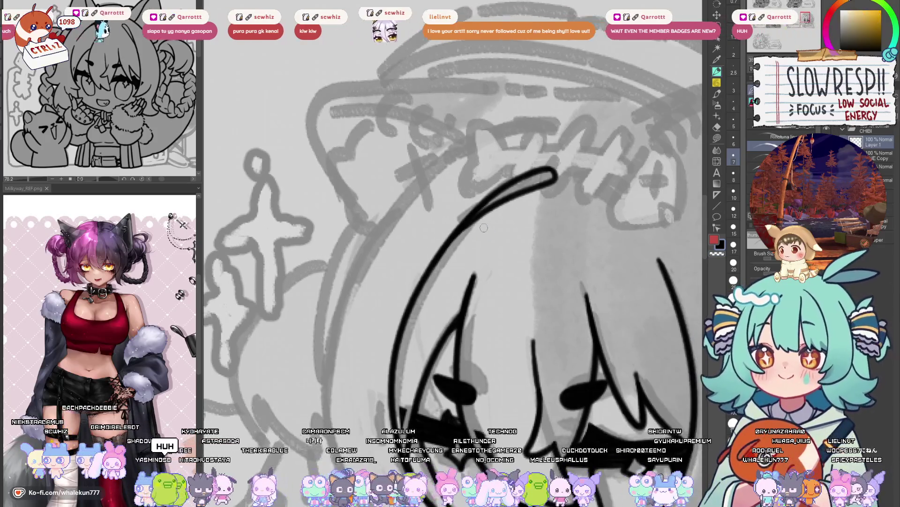
pyautogui.moveTo(509, 379); pyautogui.dragTo(518, 314)
pyautogui.scroll(-6, 518, 313)
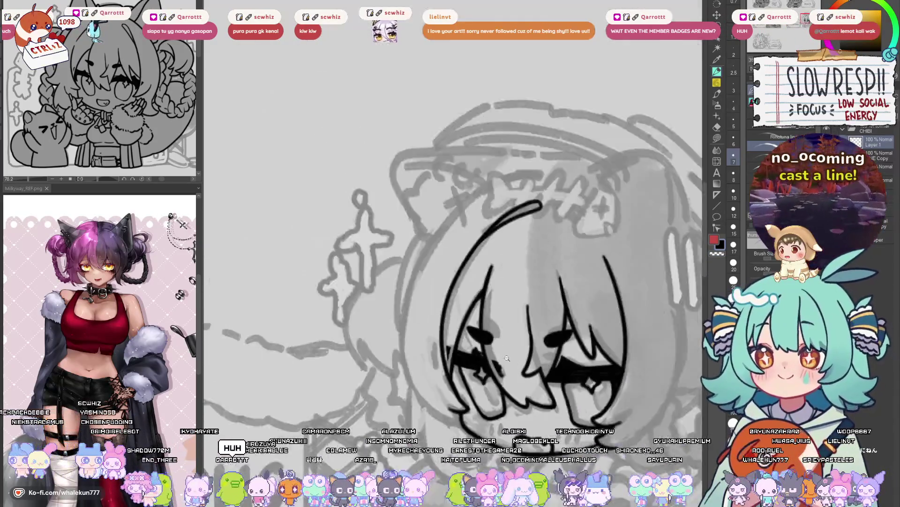
# - Switch to the Twitch sub & bits badges document with Ctrl+Tab
pyautogui.scroll(3, 480, 339)
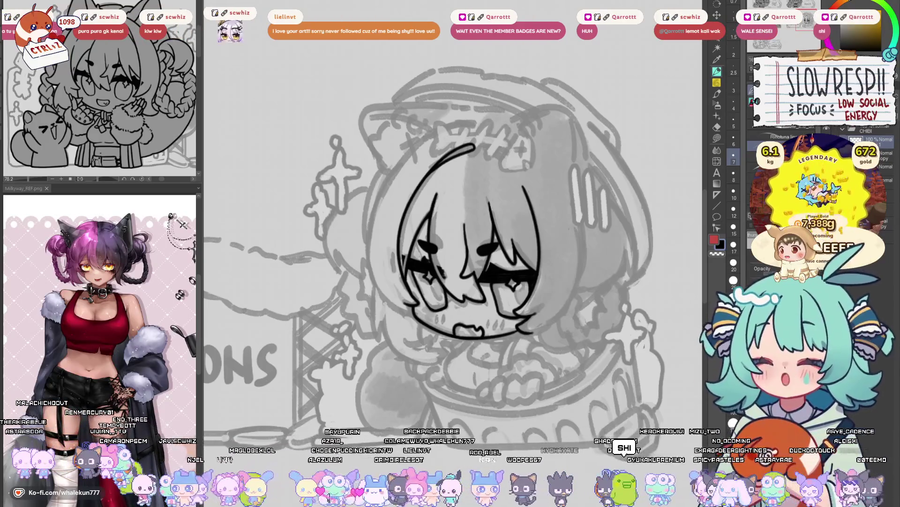
pyautogui.hotkey('ctrl', 'Tab')
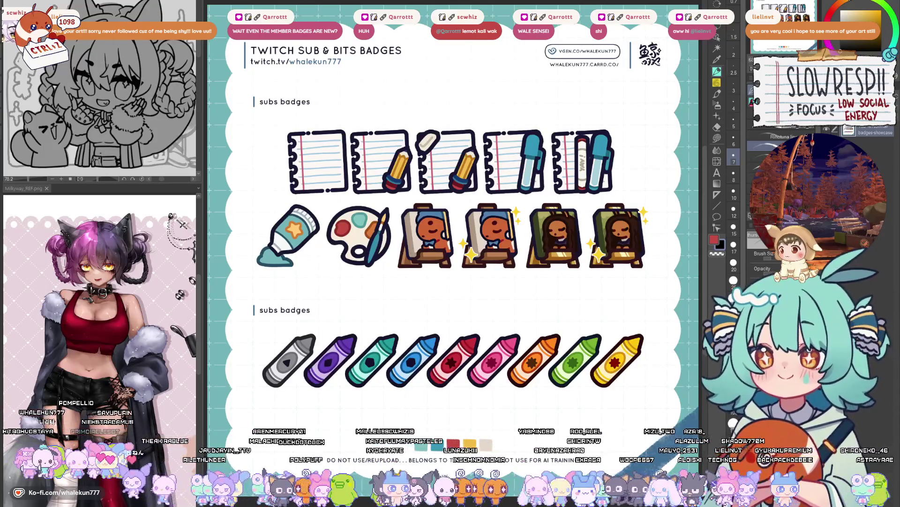
pyautogui.moveTo(500, 296)
pyautogui.mouseDown()
pyautogui.moveTo(484, 286)
pyautogui.moveTo(477, 305)
pyautogui.moveTo(429, 315)
pyautogui.moveTo(466, 324)
pyautogui.moveTo(482, 313)
pyautogui.mouseUp()
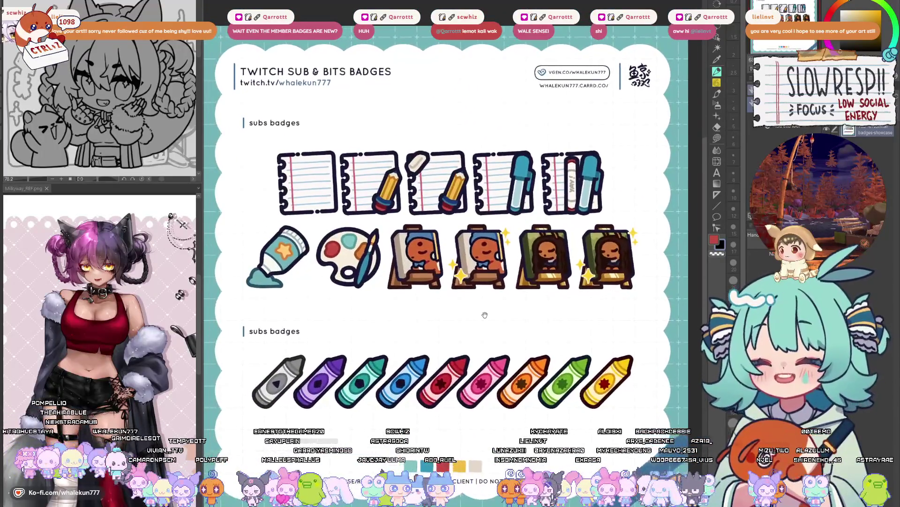
pyautogui.scroll(3, 426, 371)
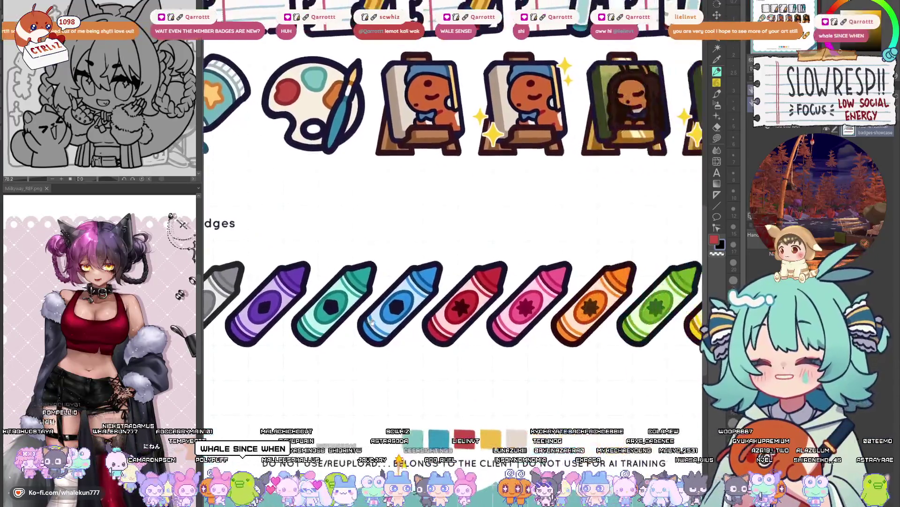
pyautogui.scroll(-3, 478, 350)
pyautogui.scroll(3, 539, 305)
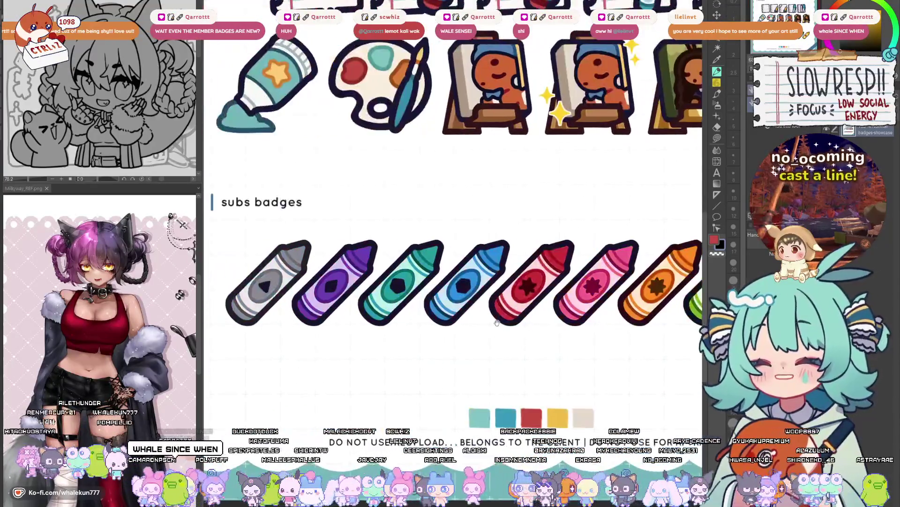
pyautogui.scroll(-5, 539, 304)
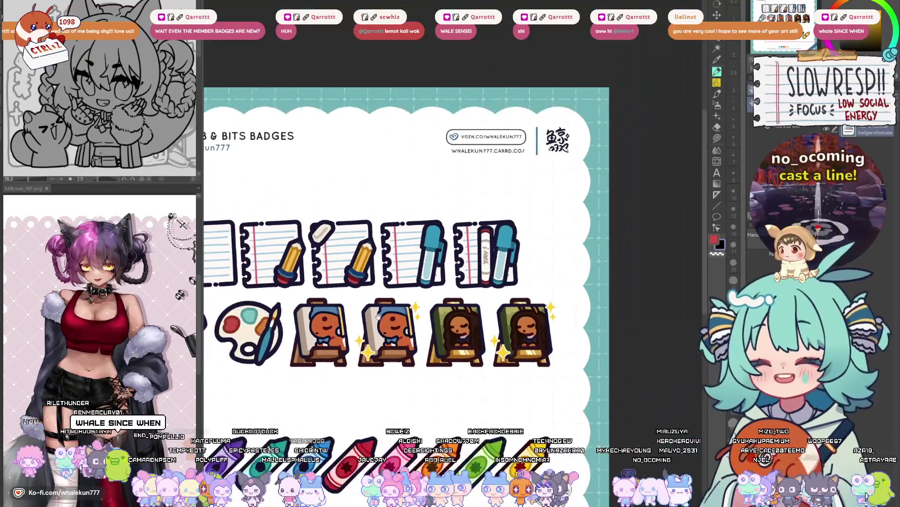
pyautogui.scroll(-1, 320, 263)
pyautogui.scroll(1, 367, 281)
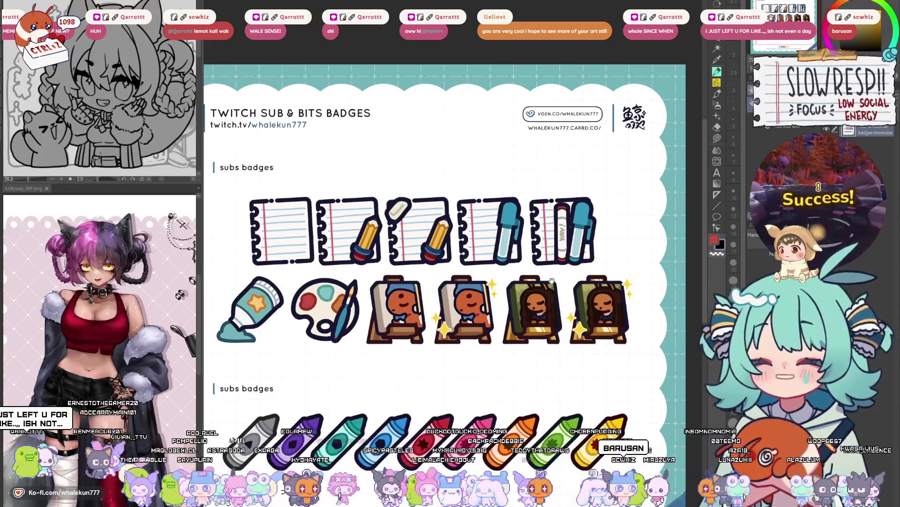
pyautogui.scroll(-2, 552, 280)
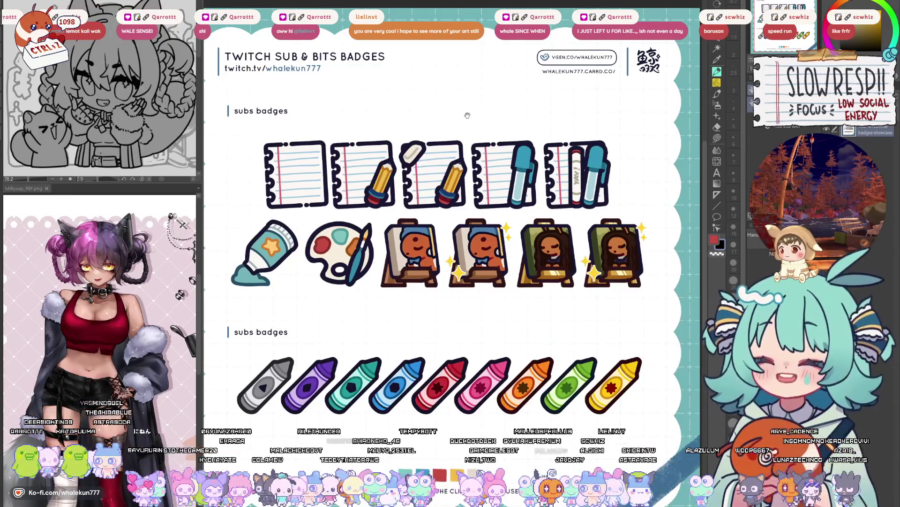
pyautogui.scroll(-2, 497, 201)
pyautogui.moveTo(509, 194); pyautogui.dragTo(521, 196)
pyautogui.moveTo(474, 218); pyautogui.dragTo(475, 221)
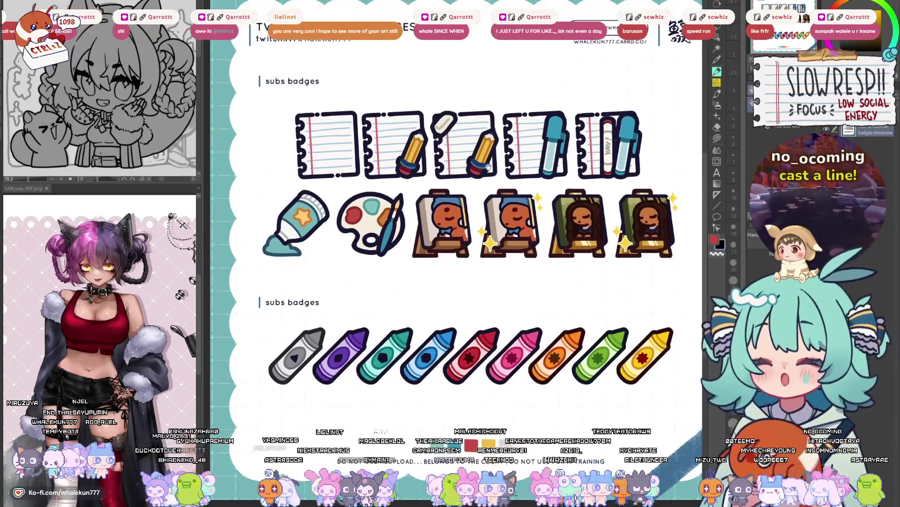
pyautogui.moveTo(477, 160); pyautogui.dragTo(488, 166)
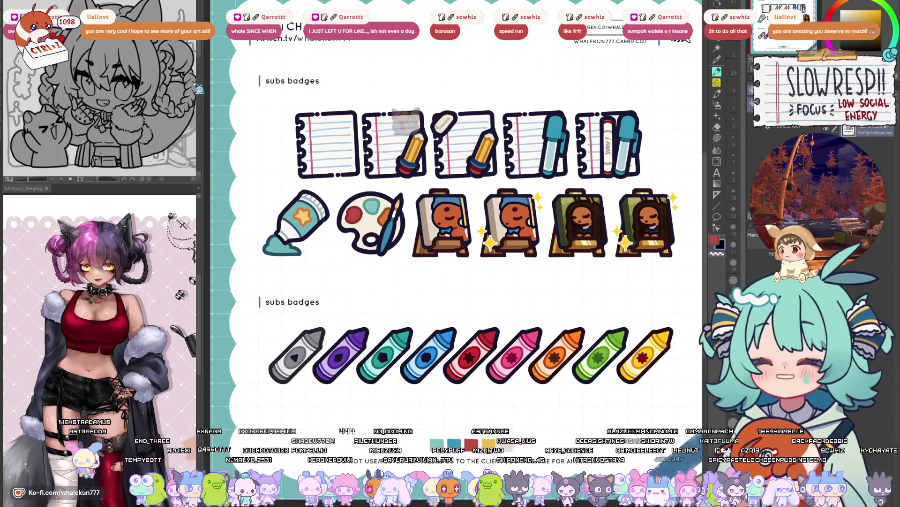
pyautogui.hotkey('ctrl', 'Tab')
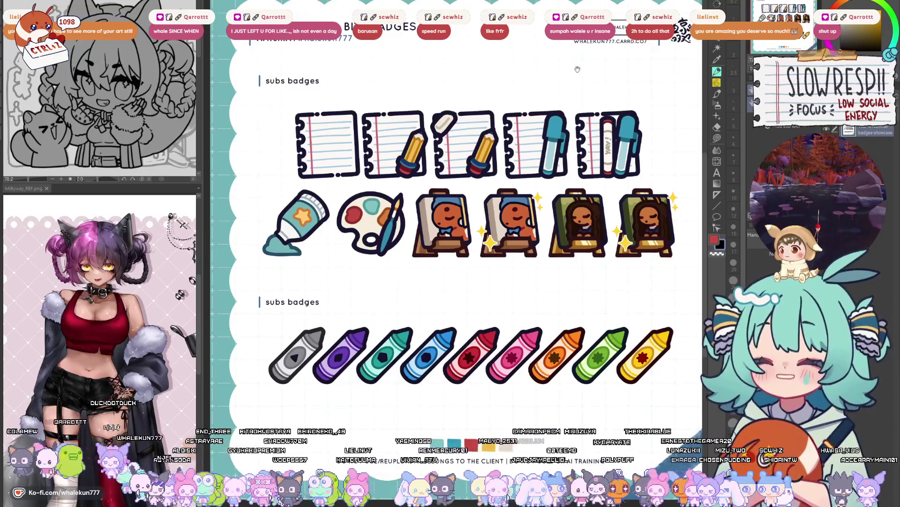
pyautogui.moveTo(580, 171); pyautogui.dragTo(552, 162)
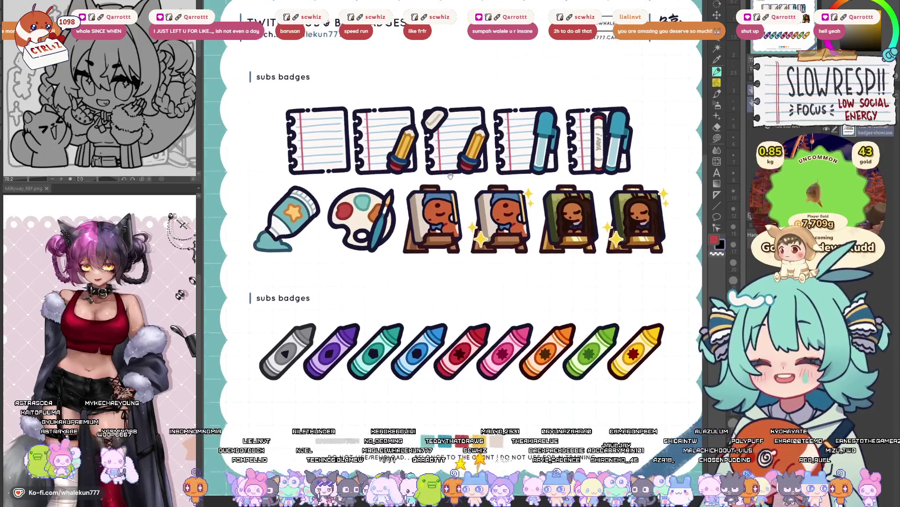
# - Pan the badge sheet, then return to the chibi sketch document with Ctrl+Tab
pyautogui.moveTo(439, 180); pyautogui.dragTo(442, 174)
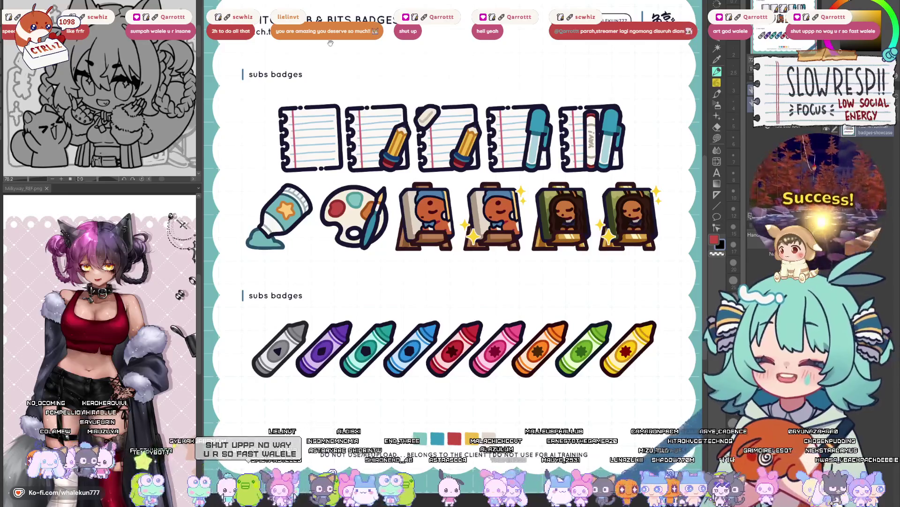
pyautogui.moveTo(370, 185); pyautogui.dragTo(371, 195)
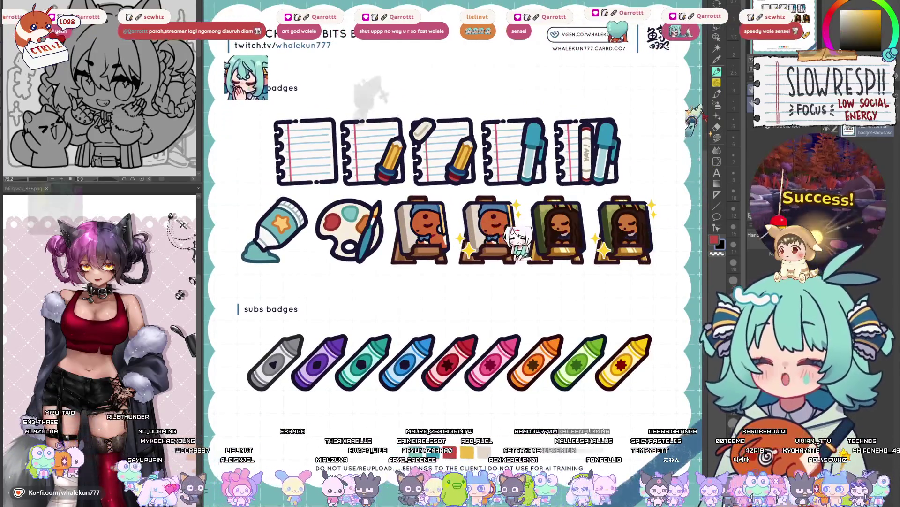
pyautogui.hotkey('ctrl', 'Tab')
pyautogui.moveTo(472, 134); pyautogui.dragTo(479, 135)
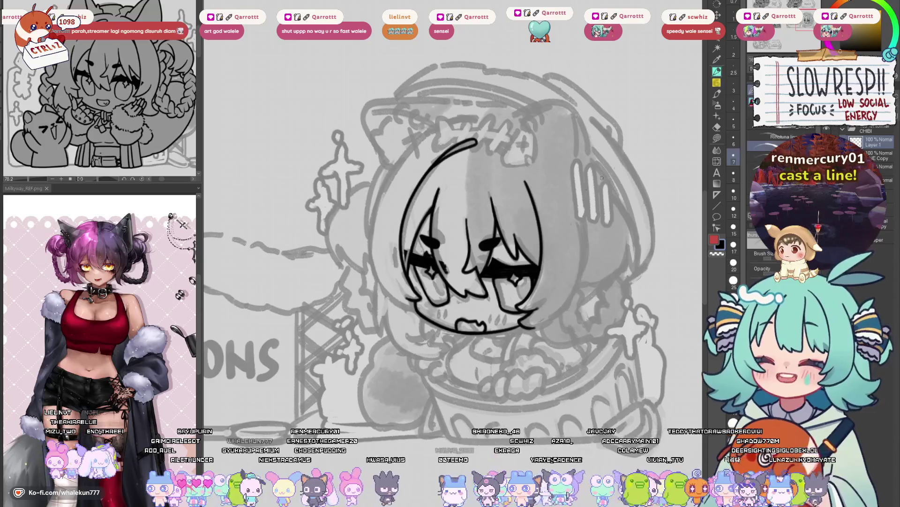
# - Draw the long left hair curve from the crown downward, undoing and redrawing it several times
pyautogui.scroll(2, 434, 193)
pyautogui.scroll(1, 434, 193)
pyautogui.moveTo(473, 69); pyautogui.dragTo(383, 289)
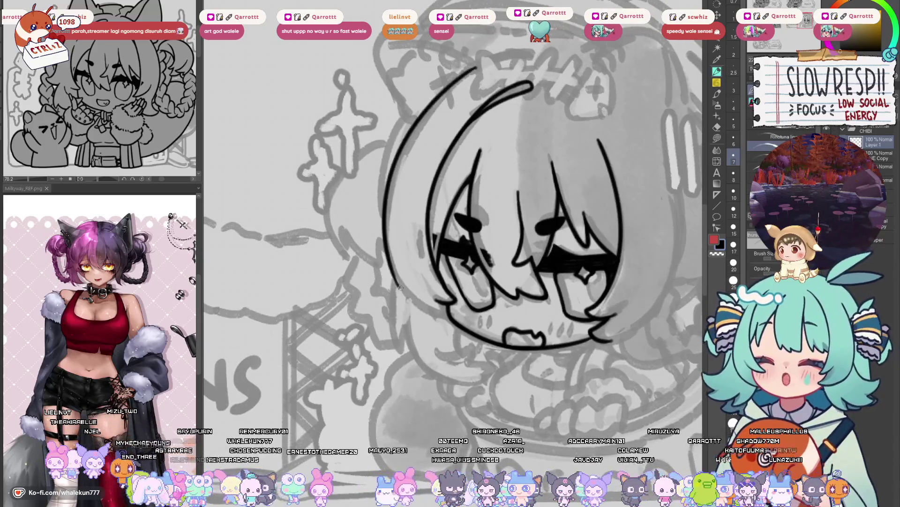
pyautogui.hotkey('ctrl', 'z')
pyautogui.moveTo(482, 65); pyautogui.dragTo(397, 295)
pyautogui.hotkey('ctrl', 'z')
pyautogui.moveTo(484, 65); pyautogui.dragTo(393, 309)
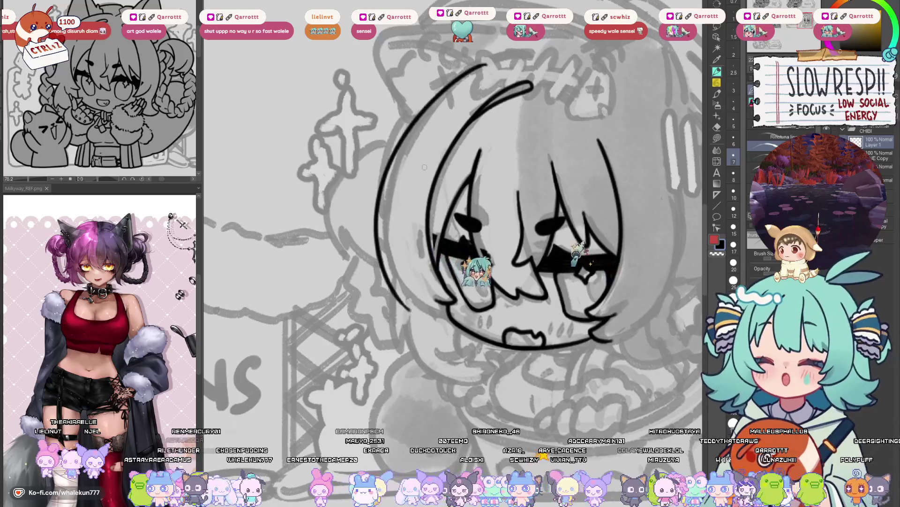
pyautogui.hotkey('ctrl', 'z')
pyautogui.moveTo(464, 75); pyautogui.dragTo(394, 298)
pyautogui.hotkey('ctrl', 'z')
# - Retry the outer left hair curve repeatedly, undoing each attempt so only the inner curve remains
pyautogui.moveTo(492, 61)
pyautogui.mouseDown()
pyautogui.moveTo(399, 159)
pyautogui.moveTo(424, 308)
pyautogui.moveTo(391, 180)
pyautogui.moveTo(425, 307)
pyautogui.mouseUp()
pyautogui.hotkey('ctrl', 'z')
pyautogui.hotkey('ctrl', 'z')
pyautogui.moveTo(492, 58)
pyautogui.mouseDown()
pyautogui.moveTo(418, 129)
pyautogui.moveTo(422, 310)
pyautogui.mouseUp()
pyautogui.hotkey('ctrl', 'z')
pyautogui.moveTo(520, 54); pyautogui.dragTo(392, 291)
pyautogui.hotkey('ctrl', 'z')
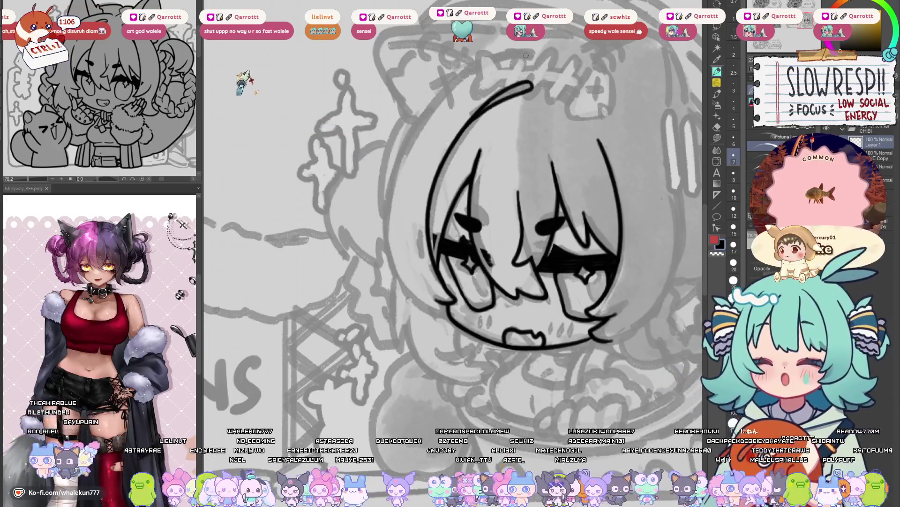
pyautogui.moveTo(527, 52)
pyautogui.mouseDown()
pyautogui.moveTo(399, 155)
pyautogui.moveTo(394, 300)
pyautogui.moveTo(441, 99)
pyautogui.moveTo(394, 295)
pyautogui.mouseUp()
pyautogui.hotkey('ctrl', 'z')
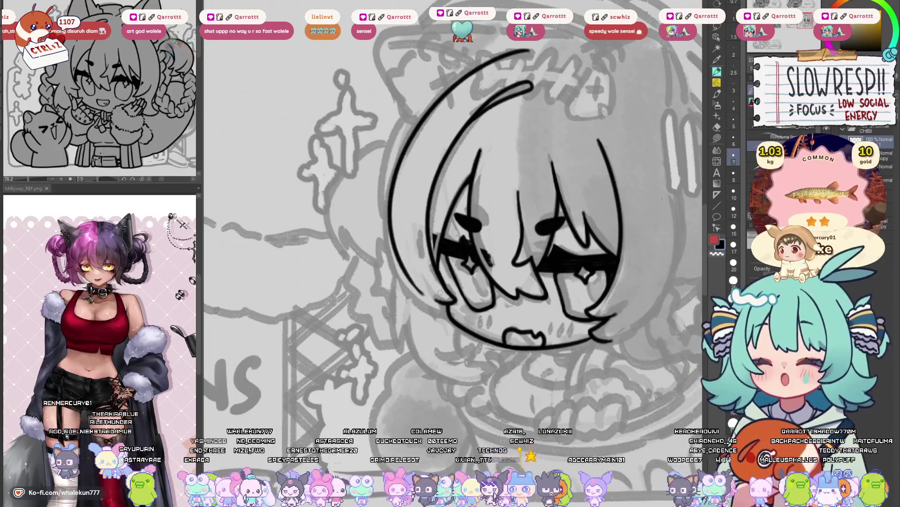
pyautogui.moveTo(439, 175); pyautogui.dragTo(450, 191)
pyautogui.hotkey('ctrl', 'z')
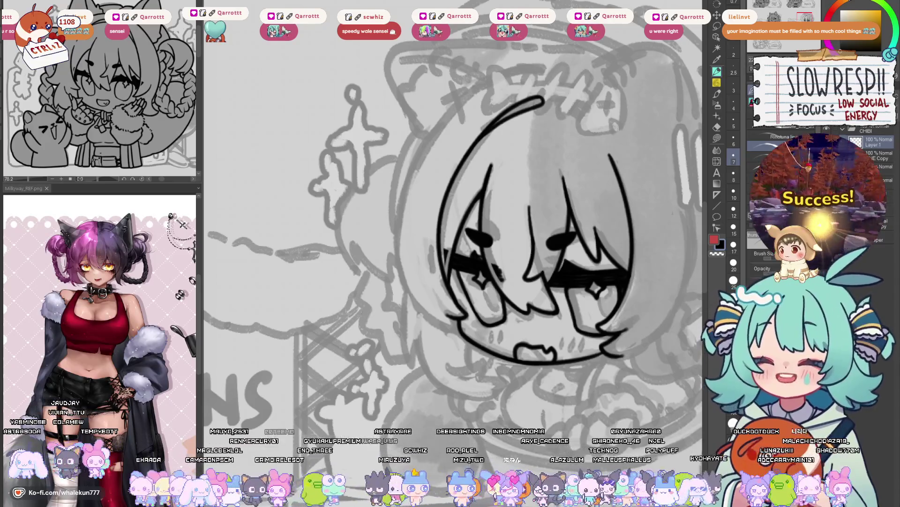
# - Redraw the long left head outline curve from the crown, undoing the unsatisfying attempts
pyautogui.moveTo(463, 251); pyautogui.dragTo(482, 251)
pyautogui.moveTo(473, 112); pyautogui.dragTo(418, 282)
pyautogui.hotkey('ctrl', 'z')
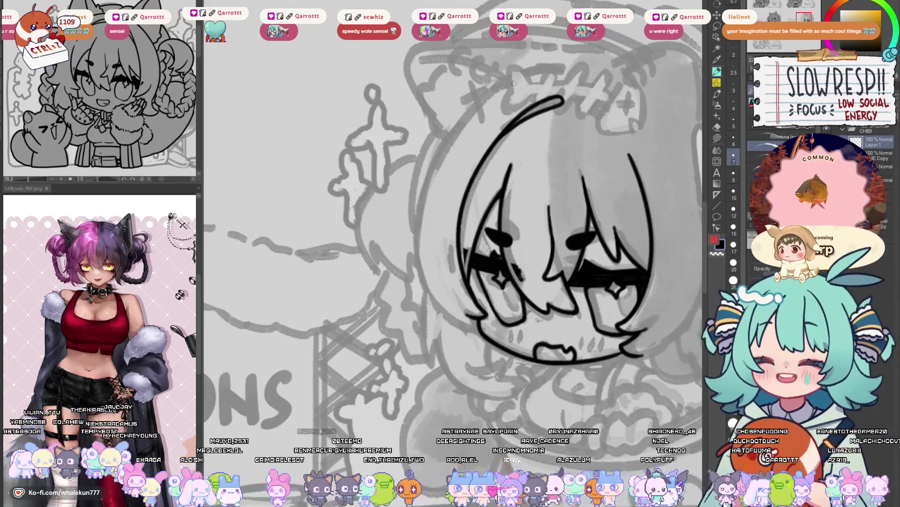
pyautogui.moveTo(521, 75); pyautogui.dragTo(450, 312)
pyautogui.hotkey('ctrl', 'z')
pyautogui.moveTo(523, 74); pyautogui.dragTo(442, 311)
pyautogui.hotkey('ctrl', 'z')
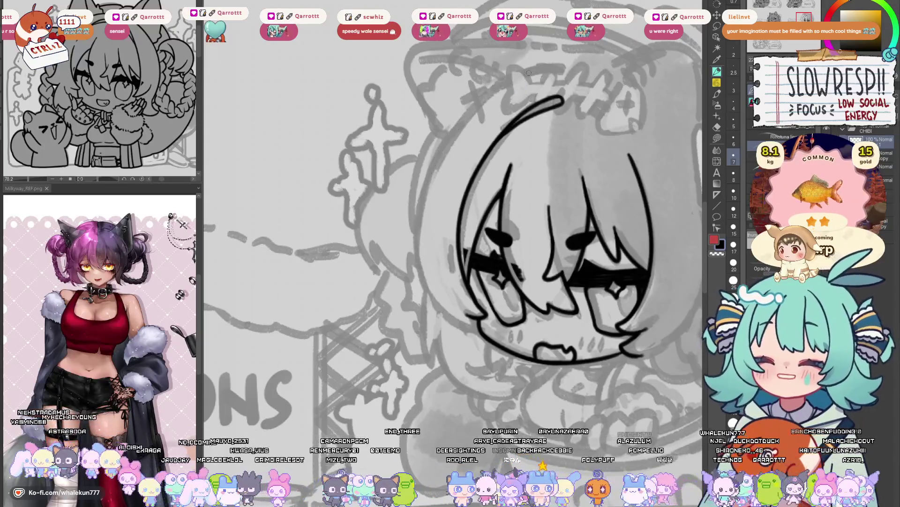
pyautogui.moveTo(531, 73); pyautogui.dragTo(441, 311)
pyautogui.moveTo(482, 259)
pyautogui.mouseDown()
pyautogui.moveTo(465, 242)
pyautogui.moveTo(490, 285)
pyautogui.mouseUp()
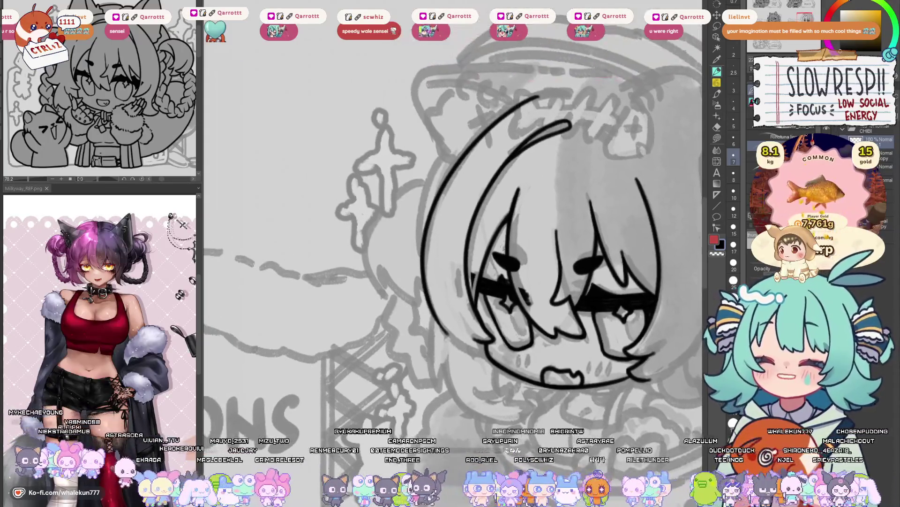
pyautogui.hotkey('ctrl', 'z')
pyautogui.moveTo(543, 96)
pyautogui.mouseDown()
pyautogui.moveTo(436, 186)
pyautogui.moveTo(422, 323)
pyautogui.moveTo(446, 330)
pyautogui.mouseUp()
pyautogui.hotkey('ctrl', 'z')
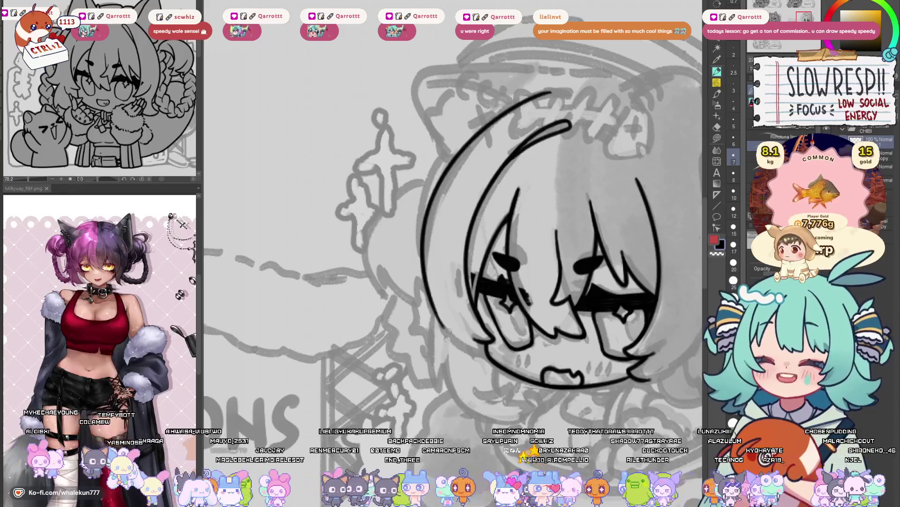
pyautogui.hotkey('ctrl', 'z')
pyautogui.moveTo(551, 93); pyautogui.dragTo(459, 342)
# - Mirror the view and retry the left hair outline several times, undoing stray strokes
pyautogui.press('h')
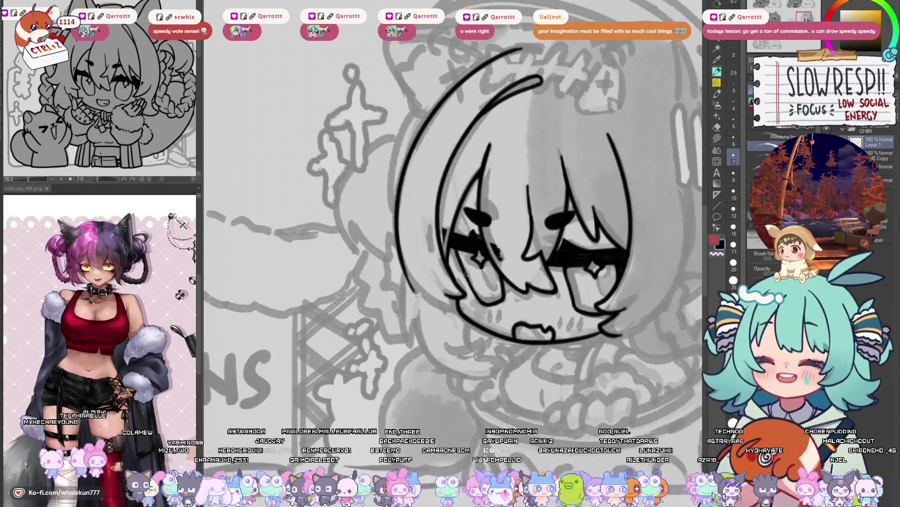
pyautogui.scroll(4, 479, 326)
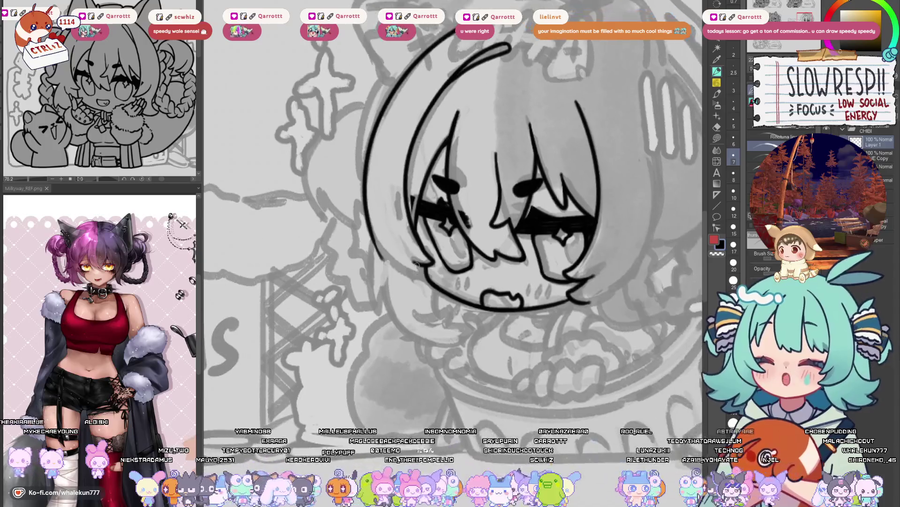
pyautogui.scroll(-3, 427, 309)
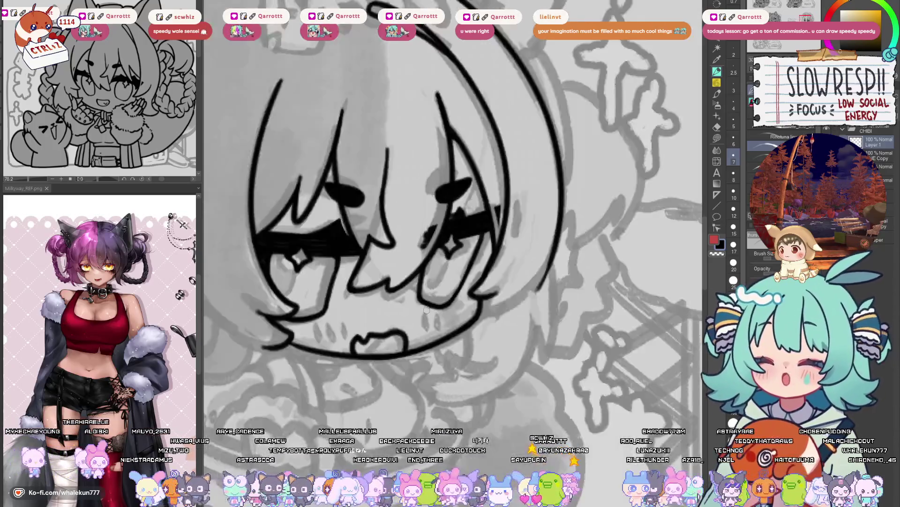
pyautogui.scroll(4, 436, 334)
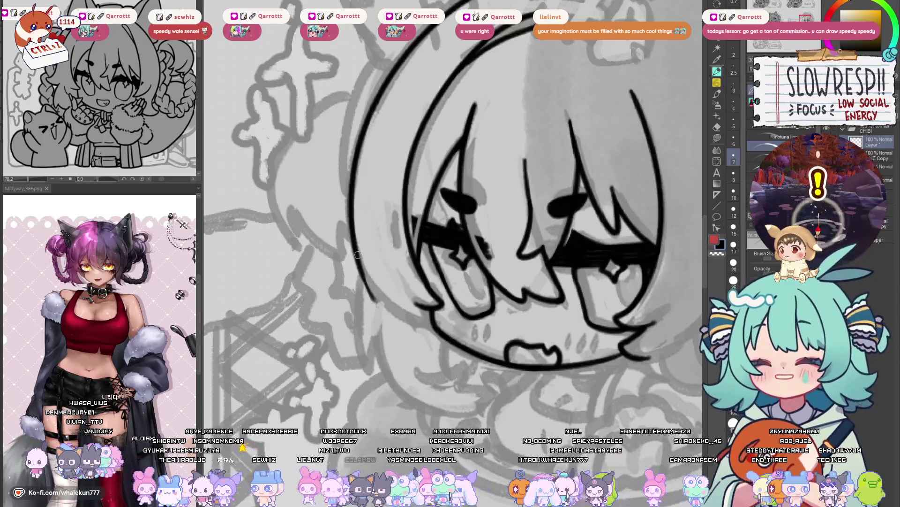
pyautogui.moveTo(356, 244); pyautogui.dragTo(429, 337)
pyautogui.hotkey('ctrl', 'z')
pyautogui.hotkey('ctrl', 'z')
pyautogui.moveTo(357, 244); pyautogui.dragTo(435, 336)
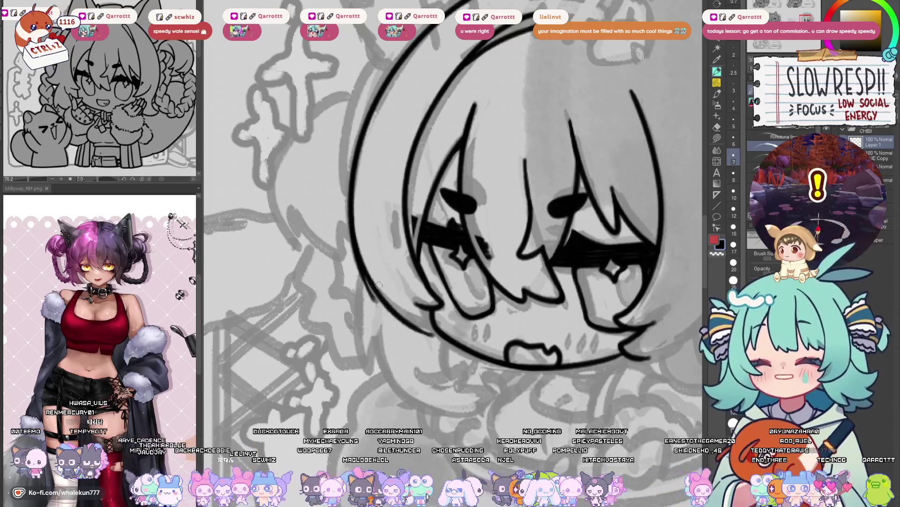
pyautogui.hotkey('ctrl', 'z')
pyautogui.moveTo(353, 218)
pyautogui.mouseDown()
pyautogui.moveTo(366, 272)
pyautogui.moveTo(434, 334)
pyautogui.mouseUp()
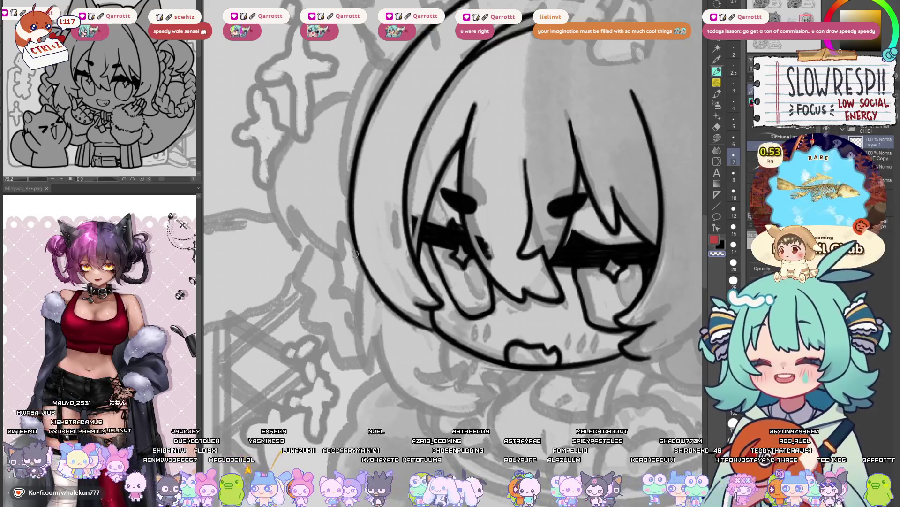
pyautogui.hotkey('ctrl', 'z')
pyautogui.moveTo(351, 215)
pyautogui.mouseDown()
pyautogui.moveTo(399, 307)
pyautogui.moveTo(427, 330)
pyautogui.moveTo(418, 330)
pyautogui.mouseUp()
pyautogui.hotkey('ctrl', 'z')
pyautogui.hotkey('ctrl', 'z')
pyautogui.hotkey('ctrl', 'z')
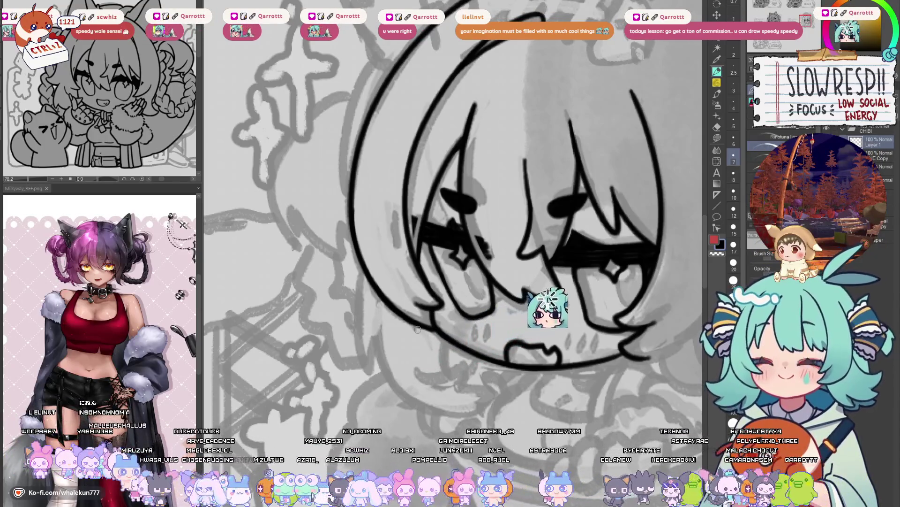
# - Undo the last two ink strokes, then tilt, recentre and zoom out to the whole face
pyautogui.moveTo(418, 329); pyautogui.dragTo(388, 294)
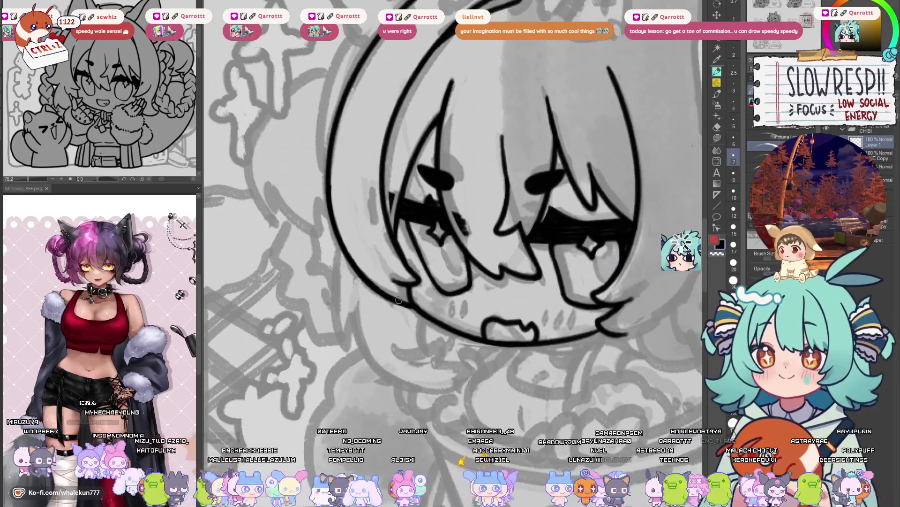
pyautogui.hotkey('ctrl', 'z')
pyautogui.moveTo(434, 276)
pyautogui.mouseDown()
pyautogui.moveTo(441, 310)
pyautogui.moveTo(554, 328)
pyautogui.mouseUp()
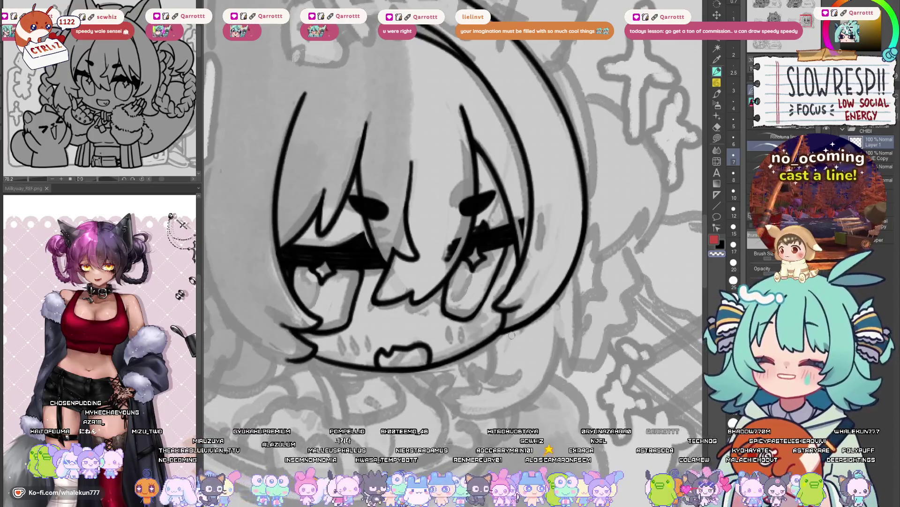
pyautogui.hotkey('ctrl', 'z')
pyautogui.scroll(2, 498, 336)
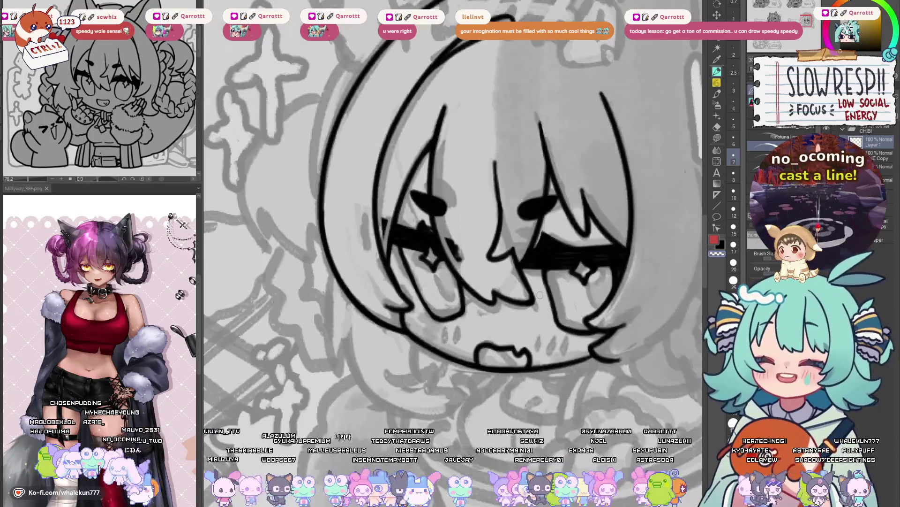
pyautogui.scroll(2, 459, 442)
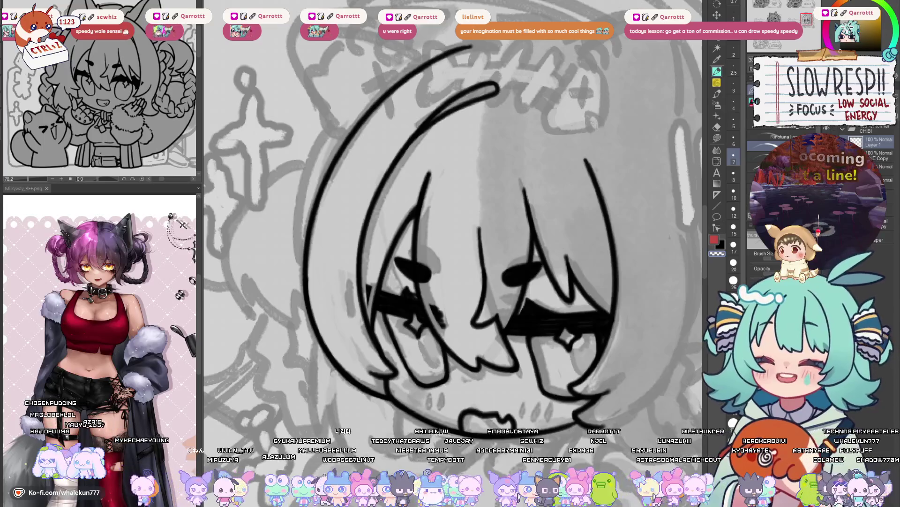
pyautogui.scroll(-2, 519, 338)
pyautogui.moveTo(518, 338); pyautogui.dragTo(397, 335)
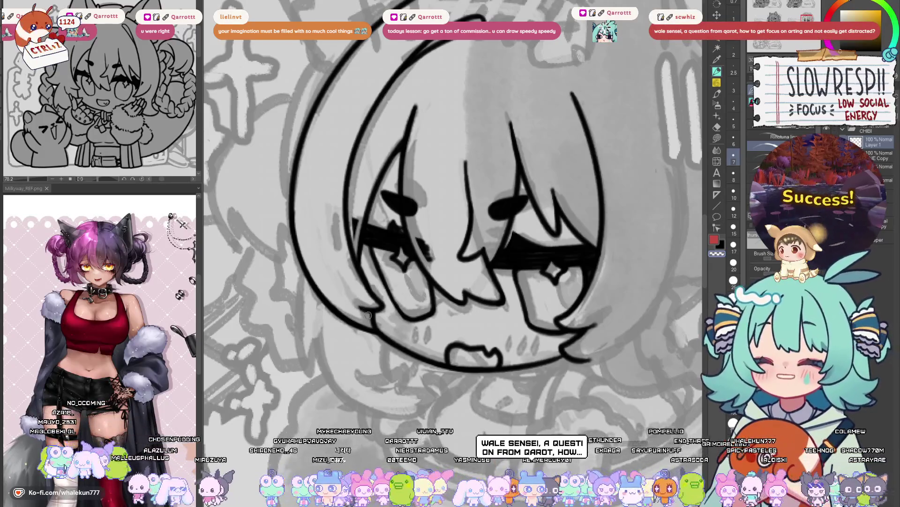
pyautogui.moveTo(358, 311); pyautogui.dragTo(532, 396)
pyautogui.scroll(-5, 533, 395)
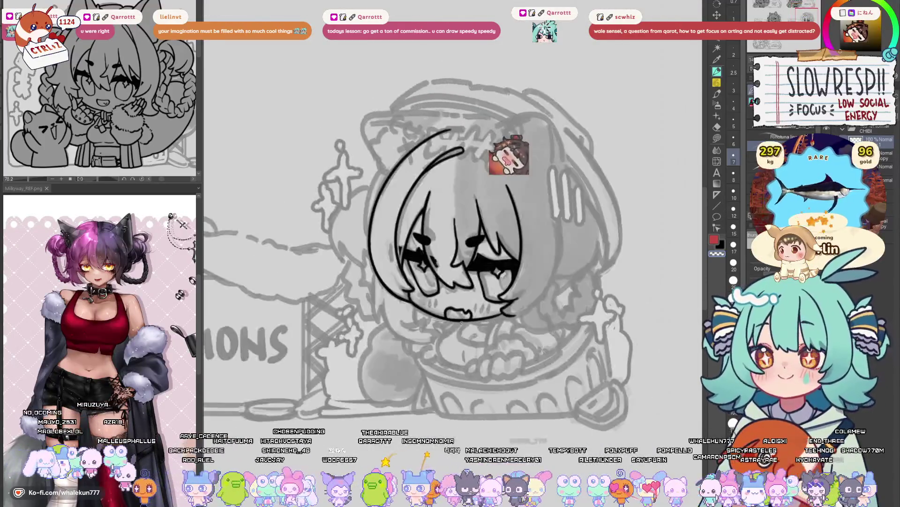
# - Draw the curved parting strand across the top of the head, retrying until it fits
pyautogui.press('h')
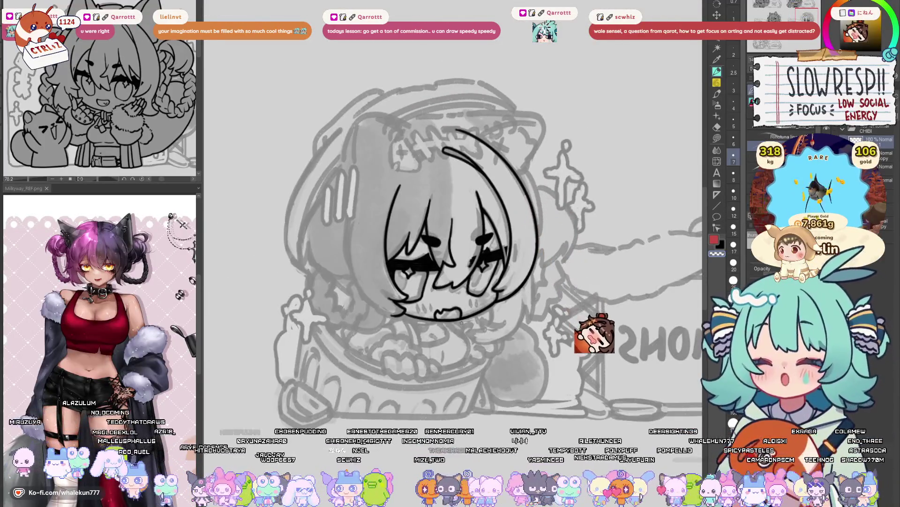
pyautogui.press('h')
pyautogui.press('h')
pyautogui.press('h')
pyautogui.press('h')
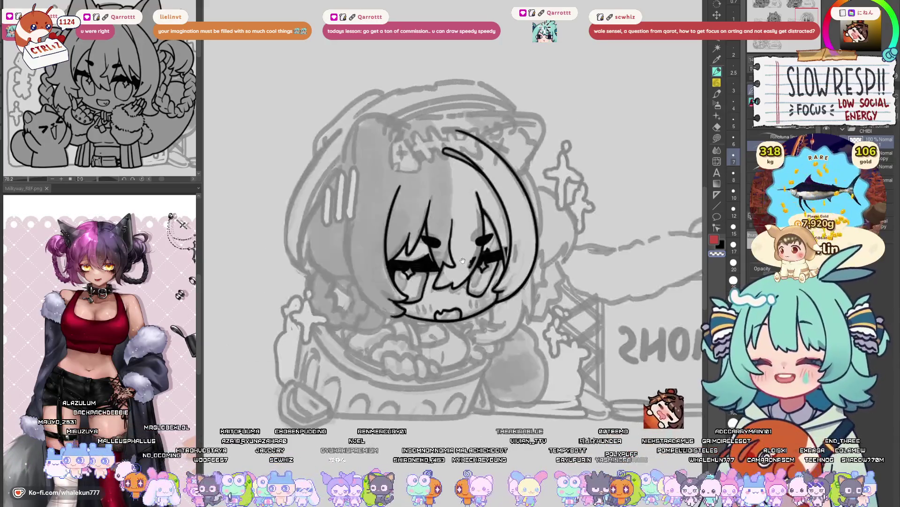
pyautogui.scroll(2, 479, 261)
pyautogui.scroll(3, 478, 261)
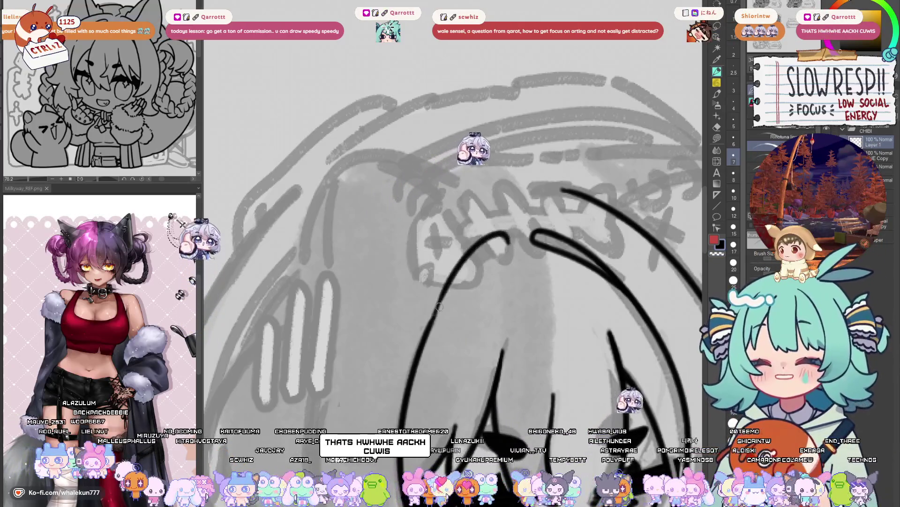
pyautogui.moveTo(512, 238); pyautogui.dragTo(425, 344)
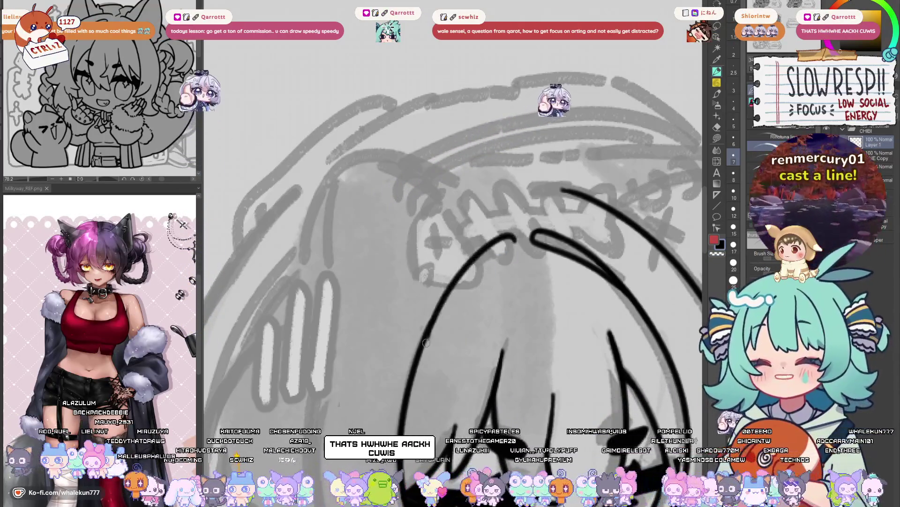
pyautogui.hotkey('ctrl', 'z')
pyautogui.moveTo(513, 233); pyautogui.dragTo(422, 347)
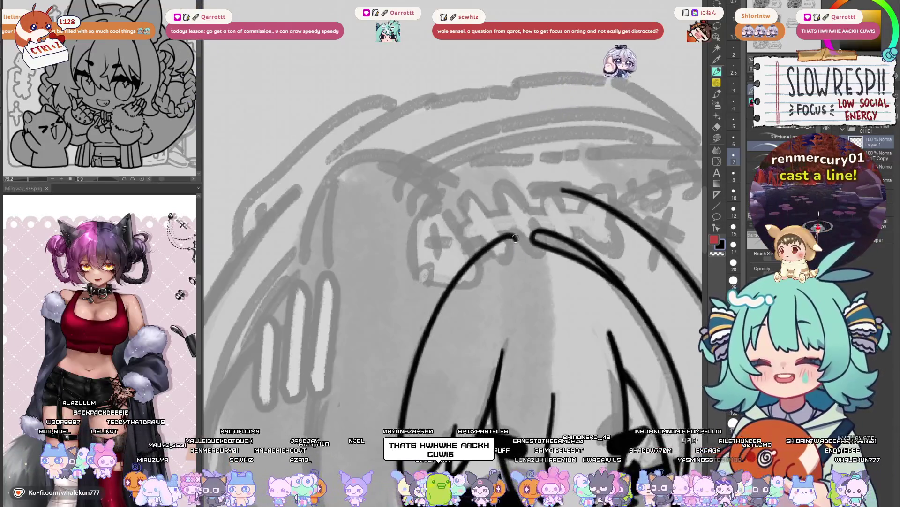
pyautogui.hotkey('ctrl', 'z')
pyautogui.moveTo(518, 240); pyautogui.dragTo(428, 336)
pyautogui.hotkey('ctrl', 'z')
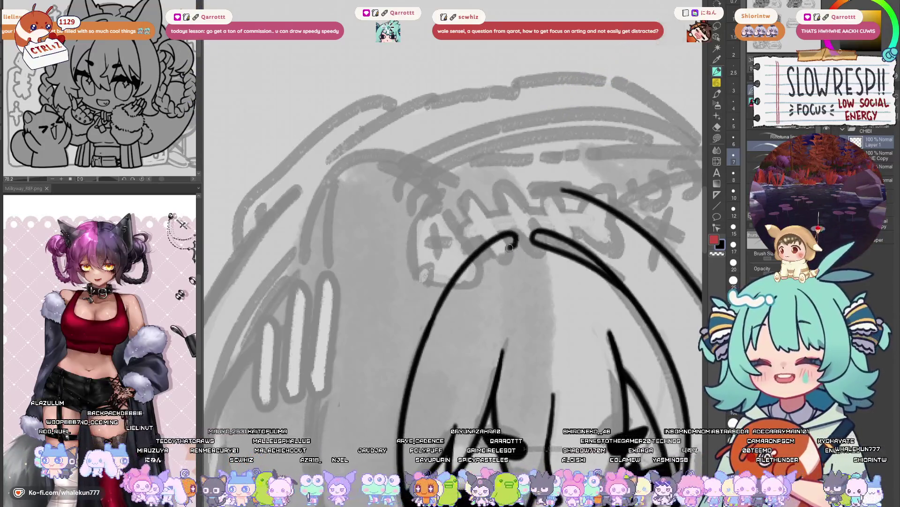
pyautogui.moveTo(513, 239); pyautogui.dragTo(422, 347)
# - Attempt strokes down the left hair line, undoing them after checking in the mirrored view
pyautogui.moveTo(449, 287); pyautogui.dragTo(412, 377)
pyautogui.hotkey('ctrl', 'z')
pyautogui.hotkey('ctrl', 'z')
pyautogui.hotkey('ctrl', 'z')
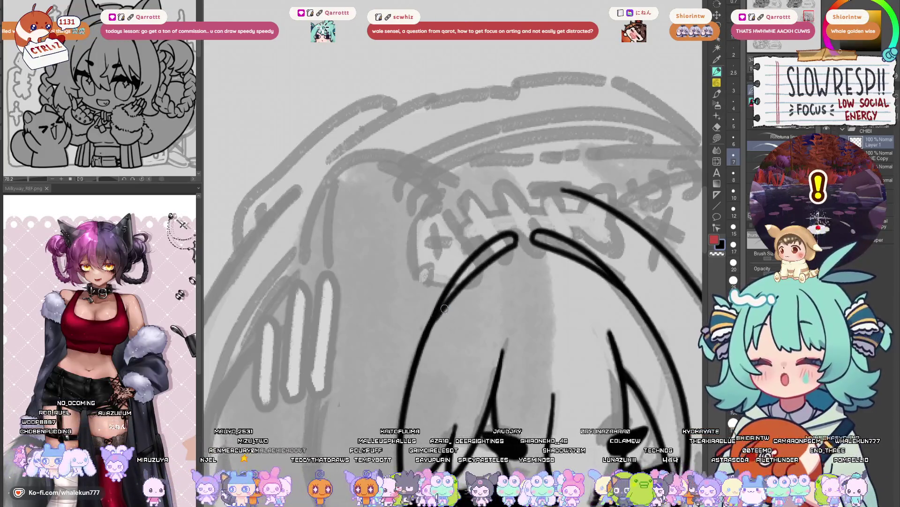
pyautogui.hotkey('ctrl', 'z')
pyautogui.moveTo(445, 308)
pyautogui.mouseDown()
pyautogui.moveTo(420, 353)
pyautogui.moveTo(428, 345)
pyautogui.mouseUp()
pyautogui.hotkey('ctrl', 'z')
pyautogui.moveTo(453, 290)
pyautogui.mouseDown()
pyautogui.moveTo(419, 363)
pyautogui.moveTo(421, 347)
pyautogui.mouseUp()
pyautogui.hotkey('ctrl', 'z')
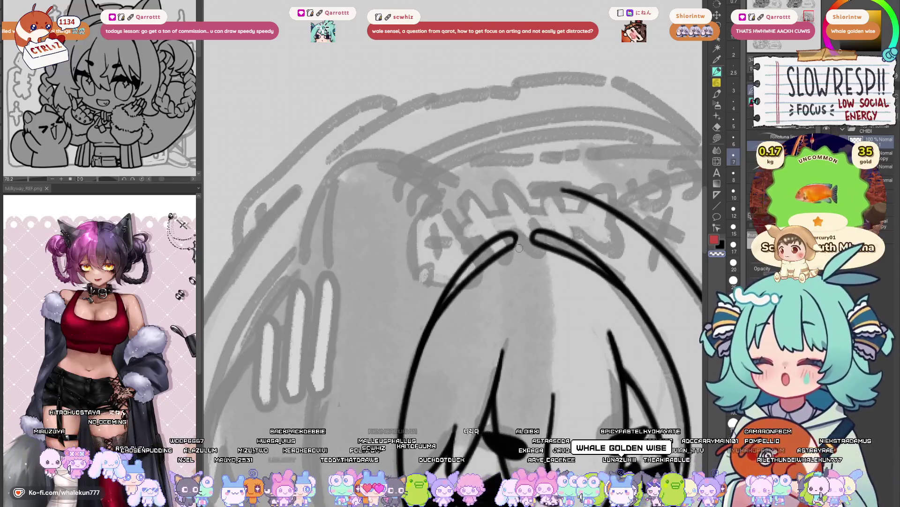
pyautogui.press('h')
pyautogui.hotkey('ctrl', 'z')
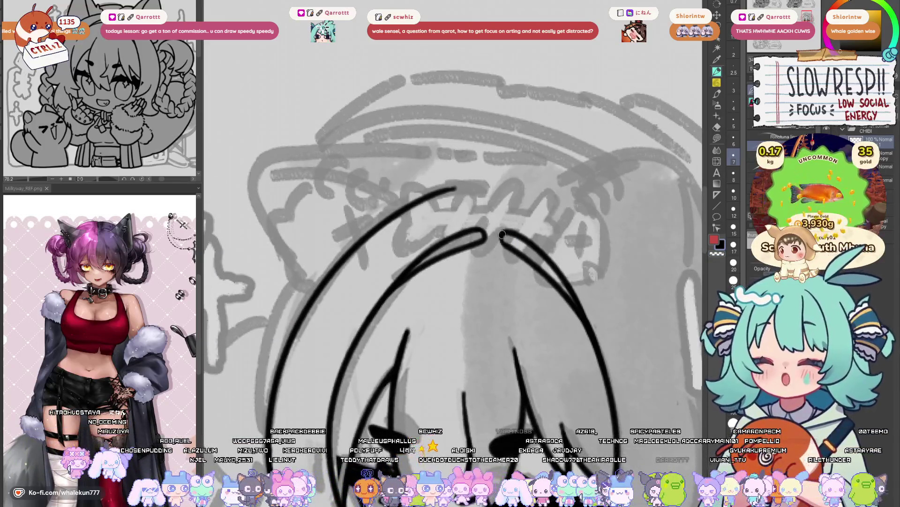
pyautogui.scroll(3, 526, 274)
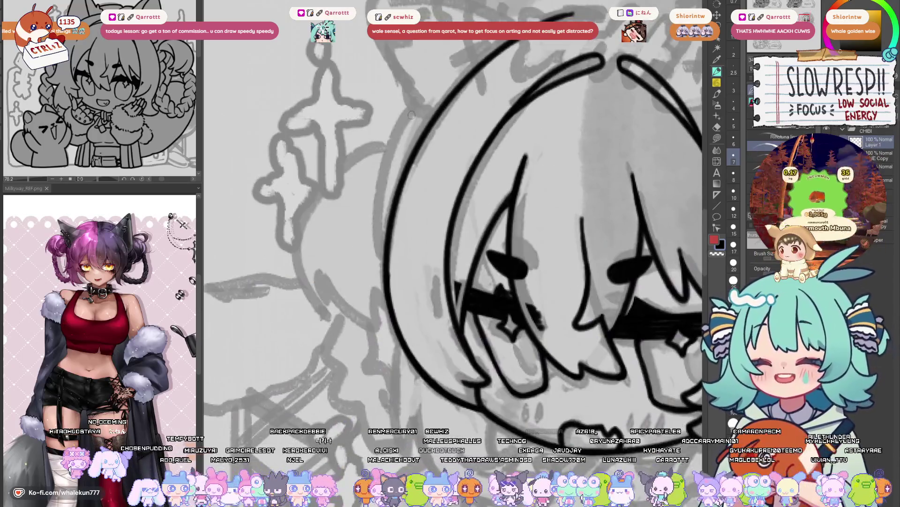
# - Draw the outer hair line down the head's left edge after several trial strokes
pyautogui.moveTo(413, 102); pyautogui.dragTo(379, 272)
pyautogui.hotkey('ctrl', 'z')
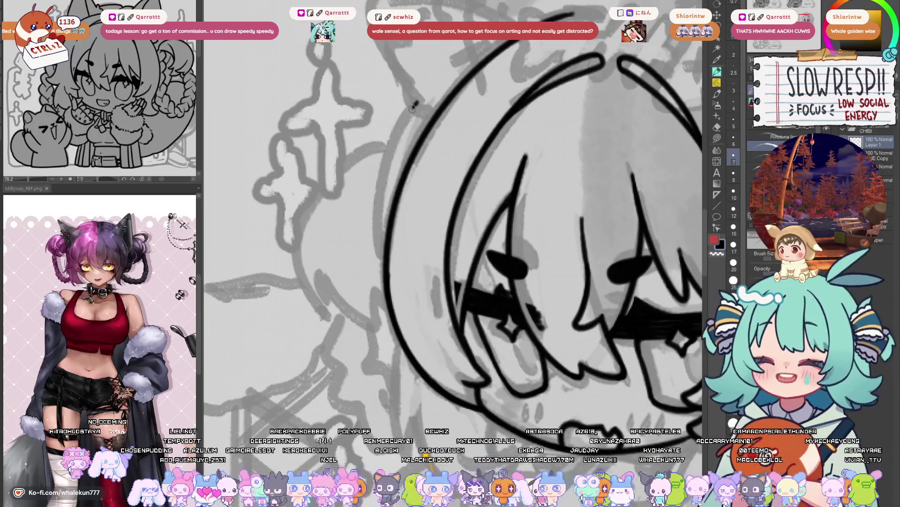
pyautogui.hotkey('ctrl', 'z')
pyautogui.moveTo(415, 104); pyautogui.dragTo(378, 269)
pyautogui.hotkey('ctrl', 'z')
pyautogui.moveTo(415, 97)
pyautogui.mouseDown()
pyautogui.moveTo(378, 286)
pyautogui.moveTo(398, 133)
pyautogui.moveTo(380, 276)
pyautogui.moveTo(389, 151)
pyautogui.moveTo(381, 281)
pyautogui.mouseUp()
pyautogui.hotkey('ctrl', 'z')
pyautogui.hotkey('ctrl', 'z')
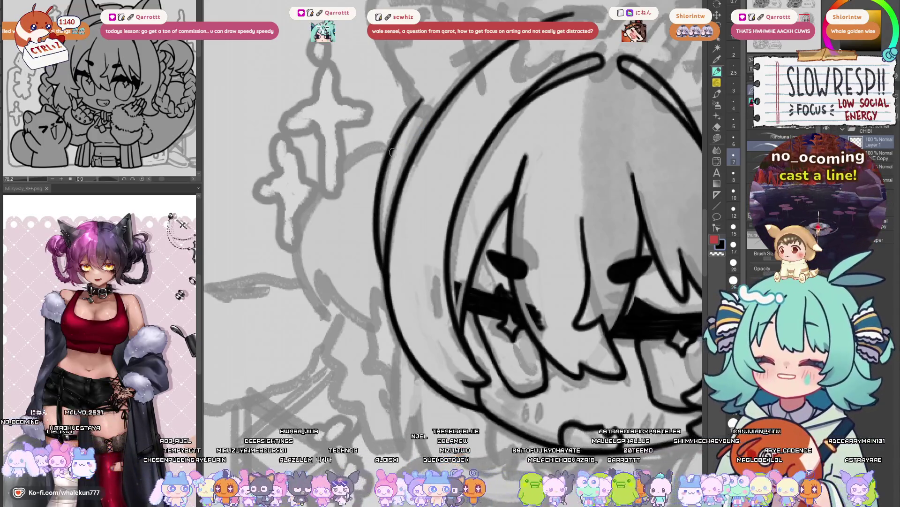
pyautogui.hotkey('ctrl', 'z')
pyautogui.moveTo(419, 98); pyautogui.dragTo(384, 256)
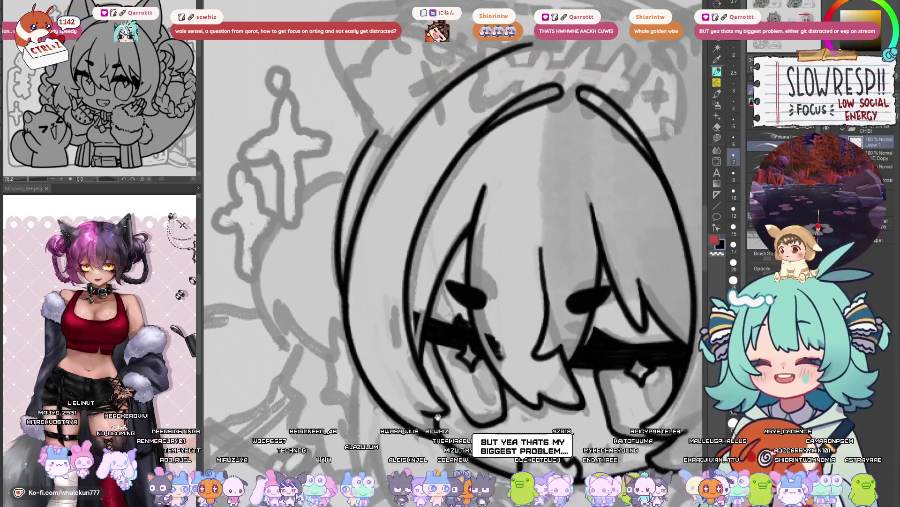
pyautogui.moveTo(405, 174); pyautogui.dragTo(432, 424)
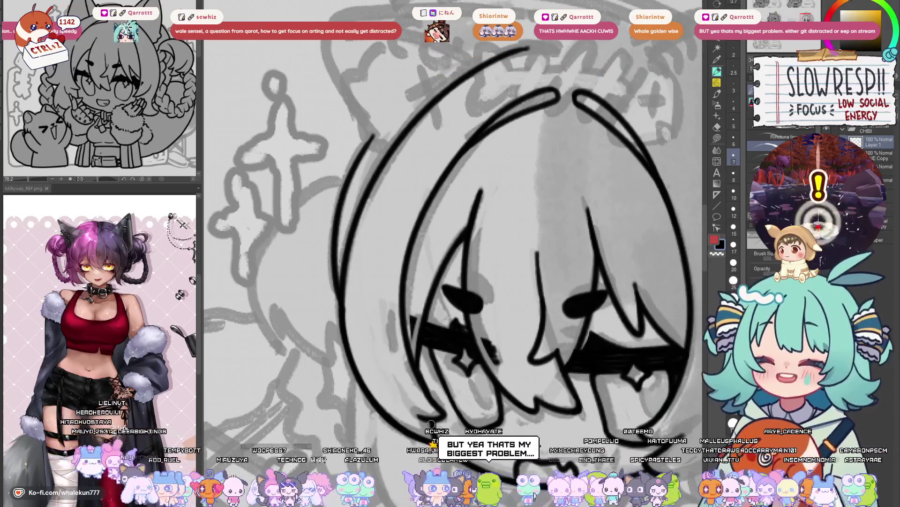
# - Mirror and rotate the canvas view, then zoom to the top of the head for the cat ear
pyautogui.press('h')
pyautogui.press('h')
pyautogui.press('h')
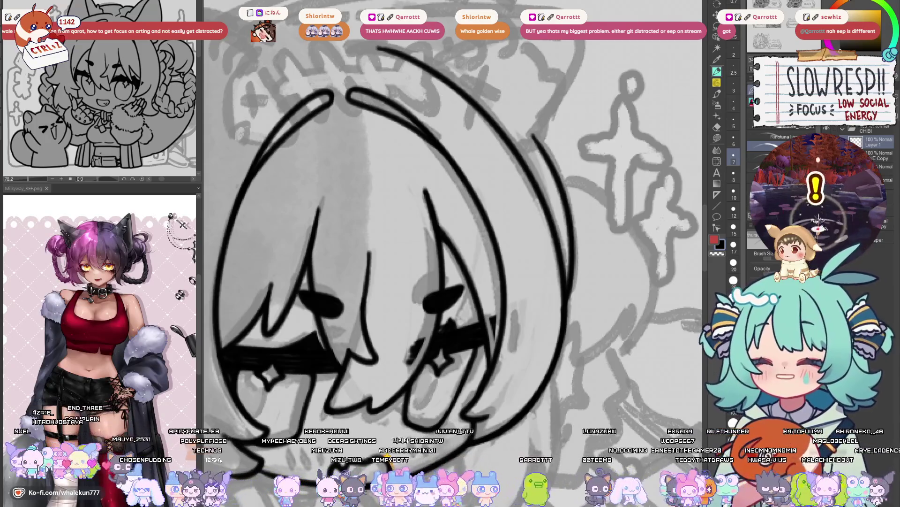
pyautogui.moveTo(568, 185); pyautogui.dragTo(508, 289)
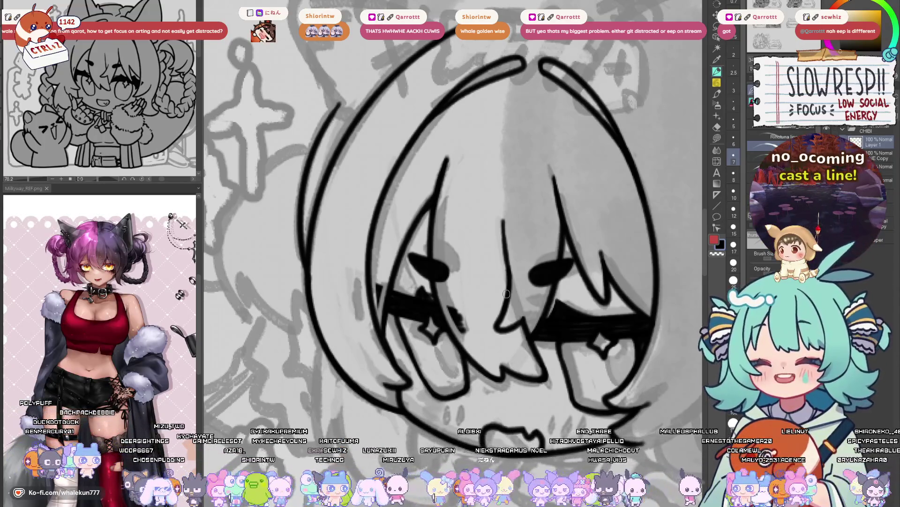
pyautogui.scroll(5, 506, 293)
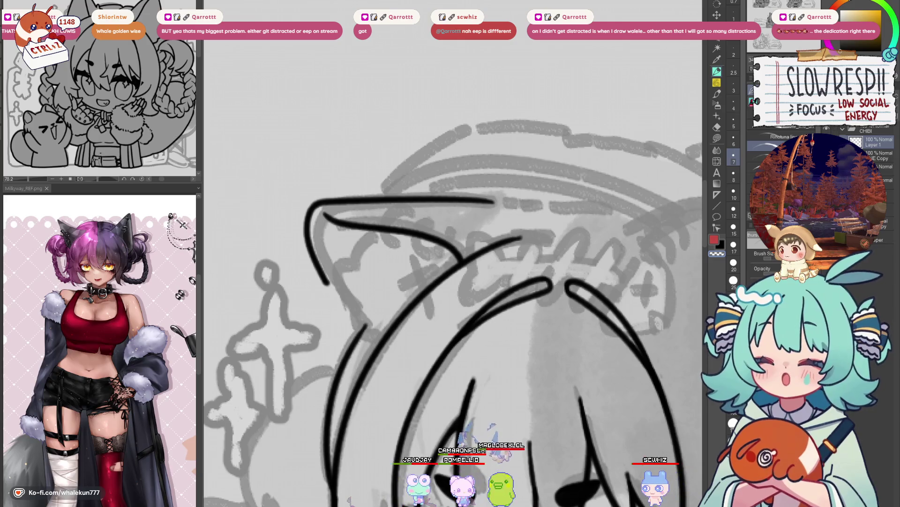
# - Draw the inner line of the cat ear, redoing jagged attempts and mirroring the view to check
pyautogui.moveTo(569, 346)
pyautogui.mouseDown()
pyautogui.moveTo(549, 280)
pyautogui.moveTo(567, 303)
pyautogui.mouseUp()
pyautogui.moveTo(515, 368)
pyautogui.mouseDown()
pyautogui.moveTo(541, 359)
pyautogui.moveTo(560, 366)
pyautogui.mouseUp()
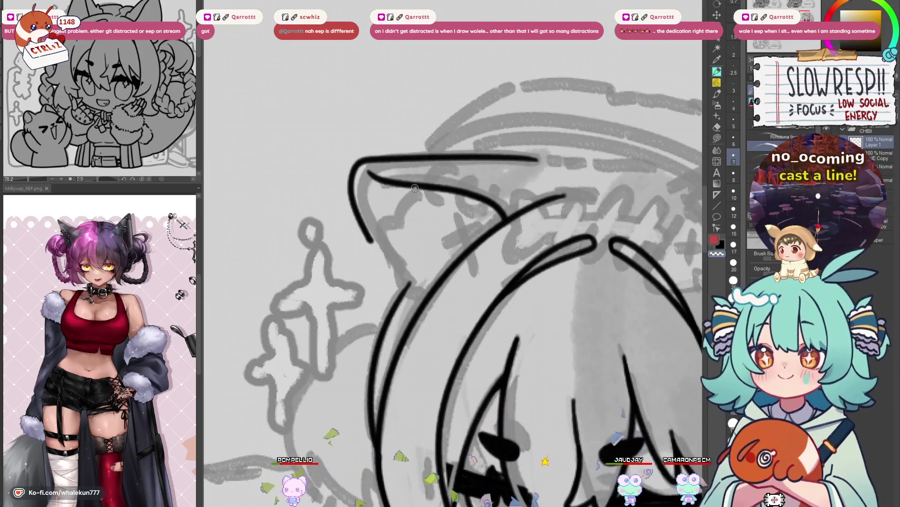
pyautogui.moveTo(402, 189); pyautogui.dragTo(388, 229)
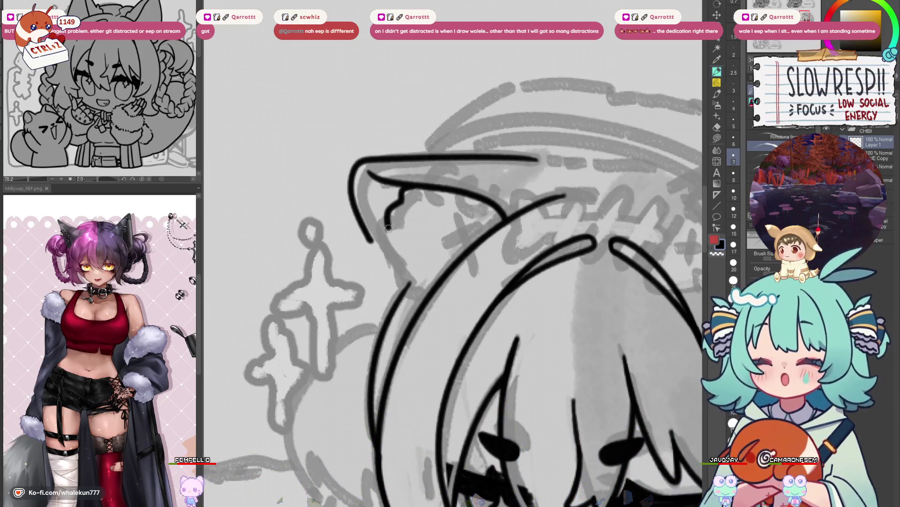
pyautogui.moveTo(462, 269)
pyautogui.mouseDown()
pyautogui.moveTo(476, 280)
pyautogui.moveTo(455, 257)
pyautogui.mouseUp()
pyautogui.press('h')
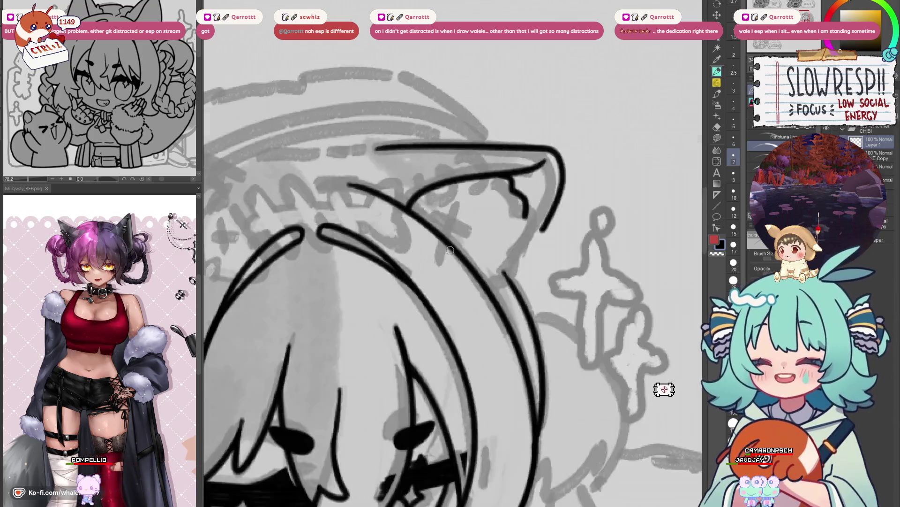
pyautogui.press('h')
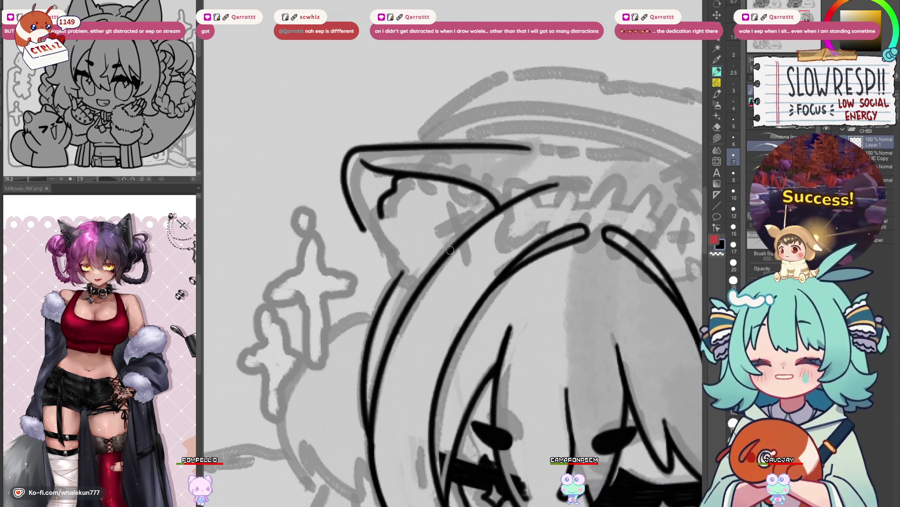
pyautogui.moveTo(397, 182)
pyautogui.mouseDown()
pyautogui.moveTo(419, 199)
pyautogui.moveTo(398, 275)
pyautogui.mouseUp()
pyautogui.hotkey('ctrl', 'z')
pyautogui.moveTo(413, 195); pyautogui.dragTo(408, 281)
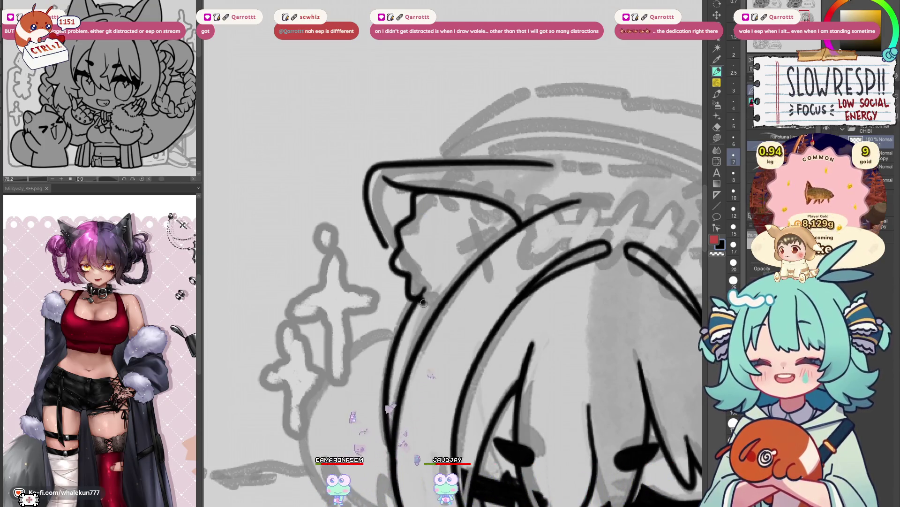
pyautogui.press('h')
pyautogui.hotkey('ctrl', 'z')
pyautogui.moveTo(505, 201); pyautogui.dragTo(507, 301)
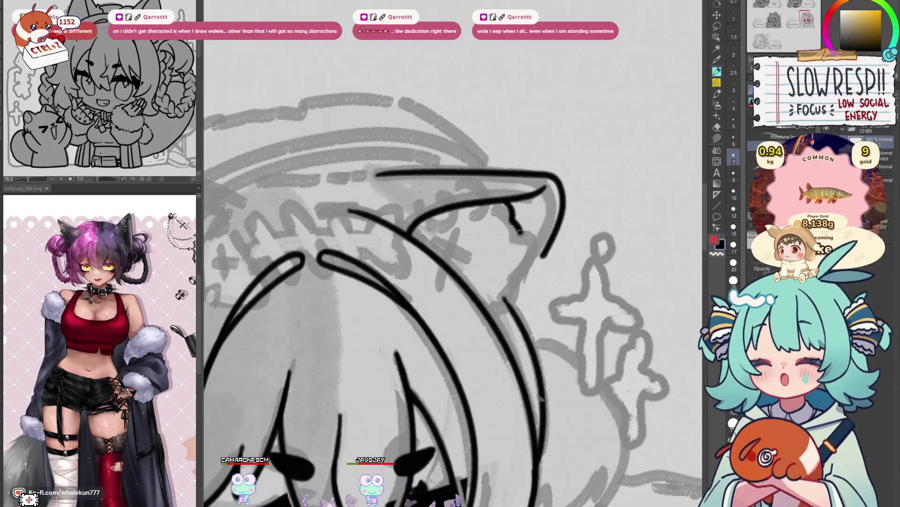
pyautogui.hotkey('ctrl', 'z')
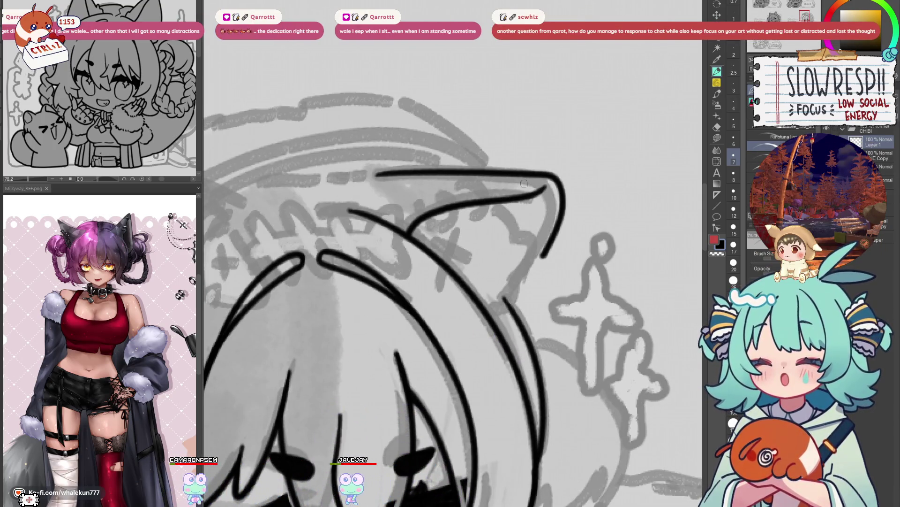
pyautogui.press('h')
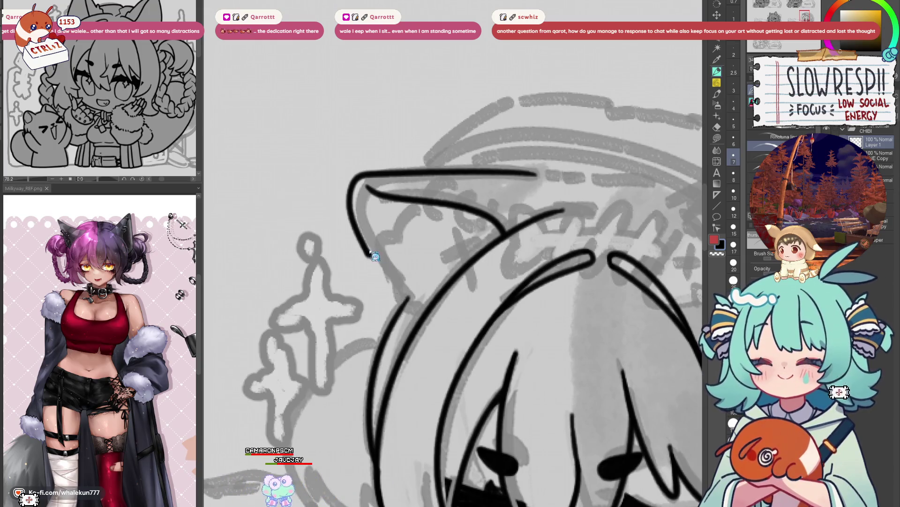
# - Extend the ear's left outline downward and join its lower end to the hair line
pyautogui.moveTo(362, 241)
pyautogui.mouseDown()
pyautogui.moveTo(405, 294)
pyautogui.moveTo(352, 232)
pyautogui.mouseUp()
pyautogui.hotkey('ctrl', 'z')
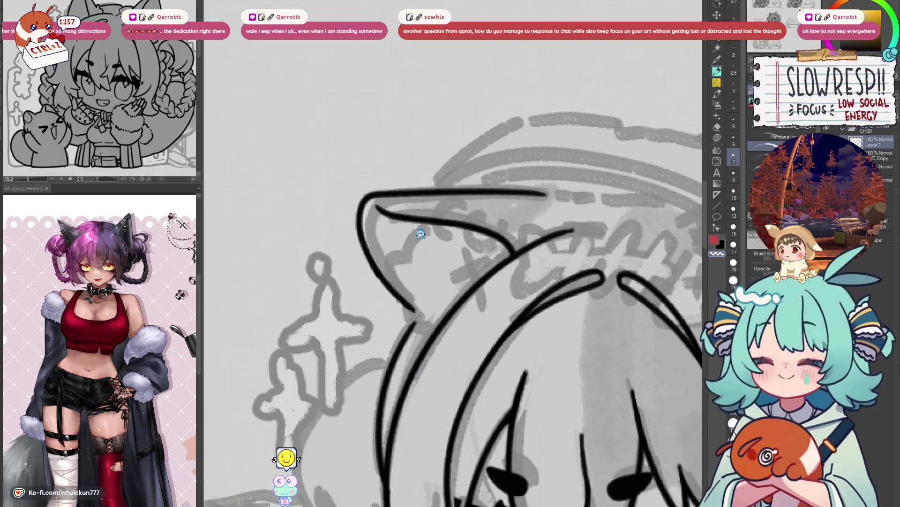
pyautogui.press('h')
pyautogui.press('h')
pyautogui.moveTo(463, 263); pyautogui.dragTo(512, 253)
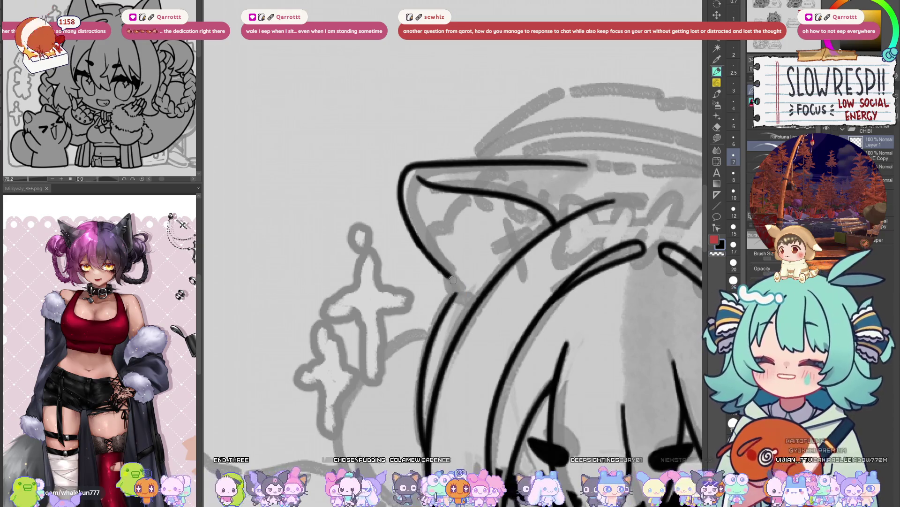
pyautogui.moveTo(443, 274)
pyautogui.mouseDown()
pyautogui.moveTo(478, 307)
pyautogui.moveTo(483, 300)
pyautogui.moveTo(462, 300)
pyautogui.mouseUp()
pyautogui.press('h')
pyautogui.press('h')
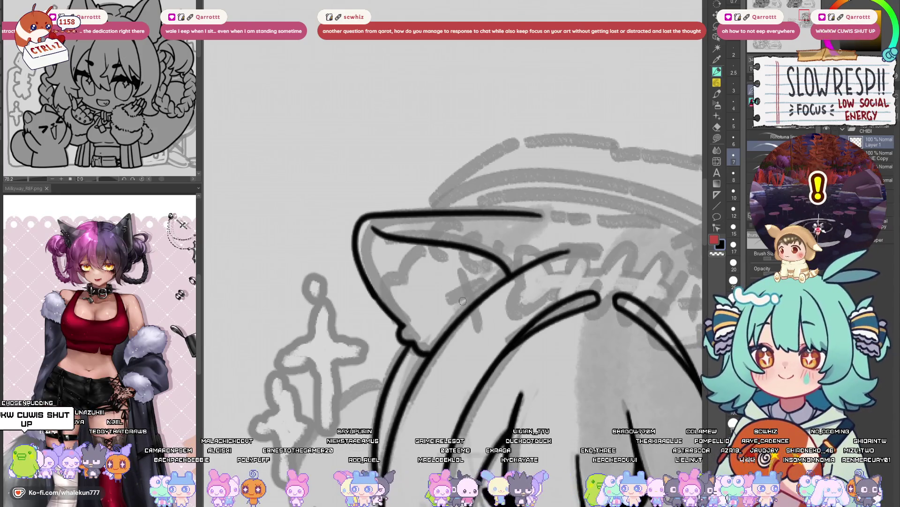
pyautogui.moveTo(539, 382)
pyautogui.mouseDown()
pyautogui.moveTo(513, 328)
pyautogui.moveTo(445, 343)
pyautogui.mouseUp()
# - Rotate and enlarge the view, then try a short stroke at the top of the head
pyautogui.press('h')
pyautogui.press('h')
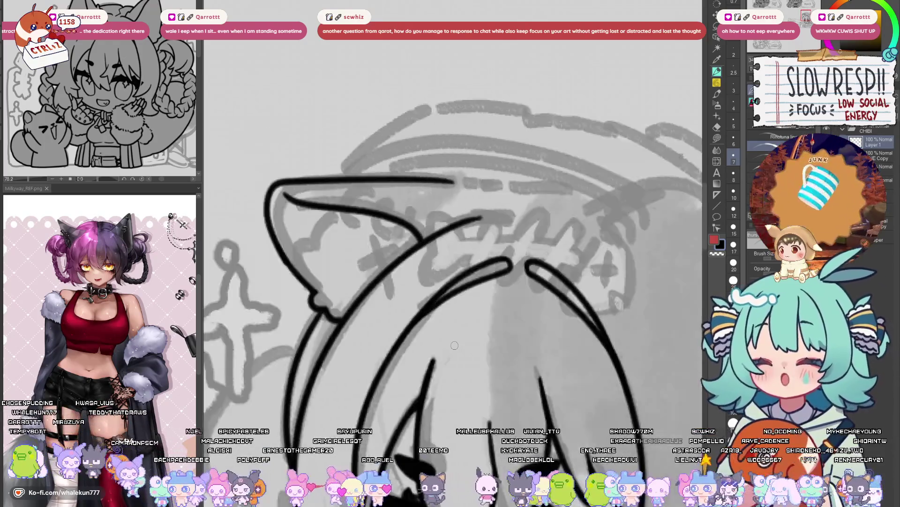
pyautogui.press('h')
pyautogui.press('h')
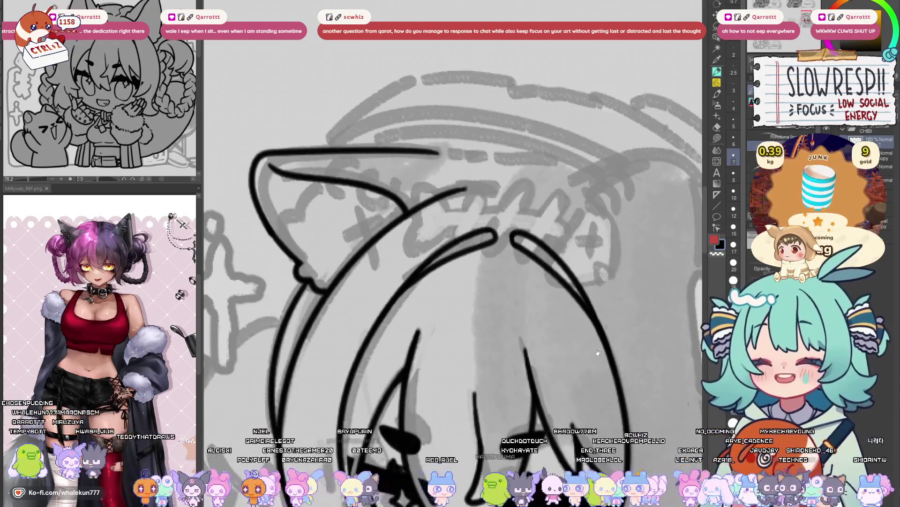
pyautogui.moveTo(544, 337); pyautogui.dragTo(572, 301)
pyautogui.scroll(-3, 573, 300)
pyautogui.scroll(6, 436, 255)
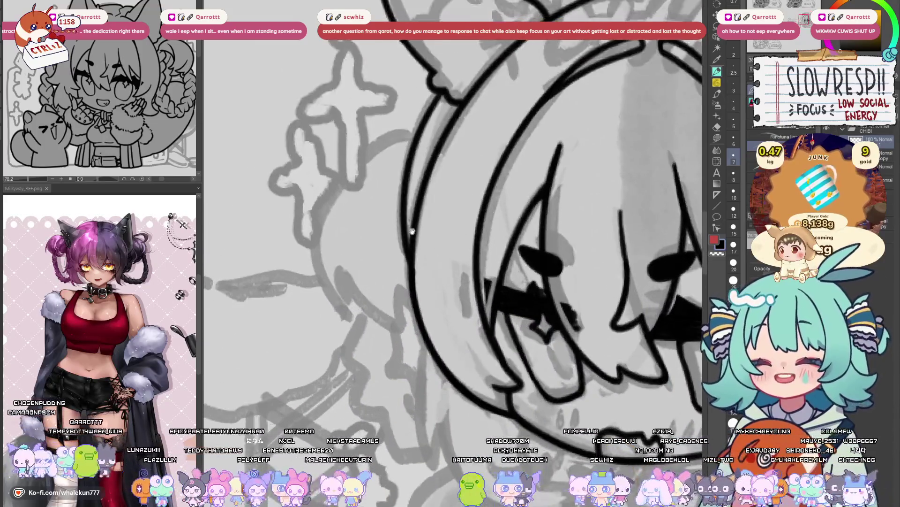
pyautogui.scroll(-3, 436, 254)
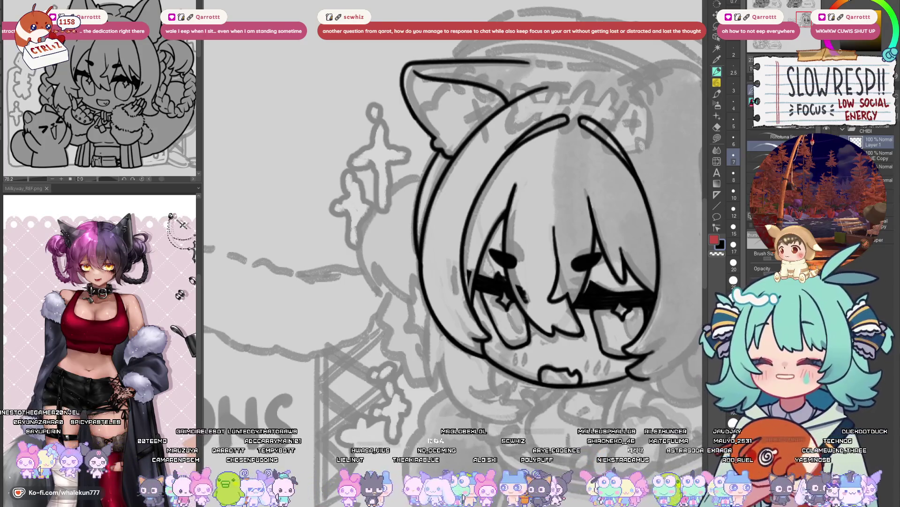
pyautogui.moveTo(581, 219); pyautogui.dragTo(556, 340)
pyautogui.press('h')
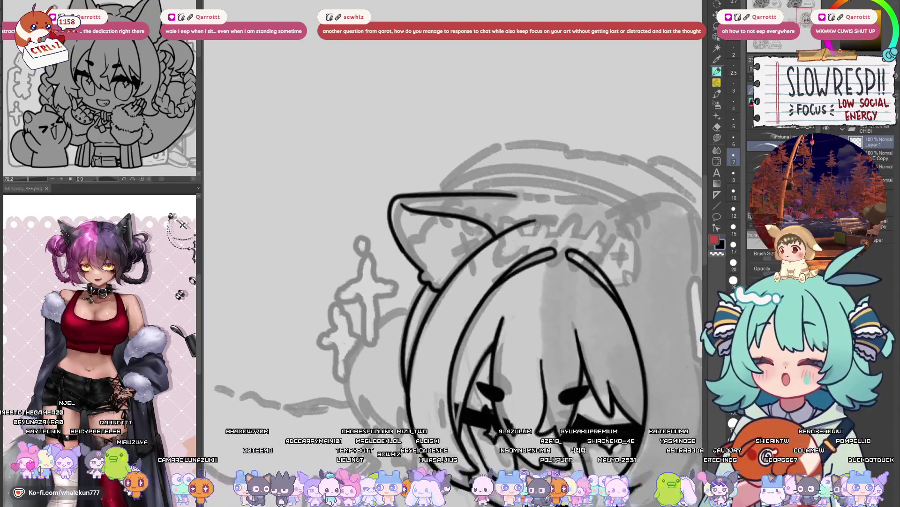
pyautogui.hotkey('ctrl', 'z')
pyautogui.moveTo(528, 223)
pyautogui.mouseDown()
pyautogui.moveTo(558, 219)
pyautogui.moveTo(542, 221)
pyautogui.moveTo(555, 224)
pyautogui.moveTo(532, 235)
pyautogui.mouseUp()
pyautogui.hotkey('ctrl', 'z')
pyautogui.hotkey('ctrl', 'z')
pyautogui.hotkey('ctrl', 'z')
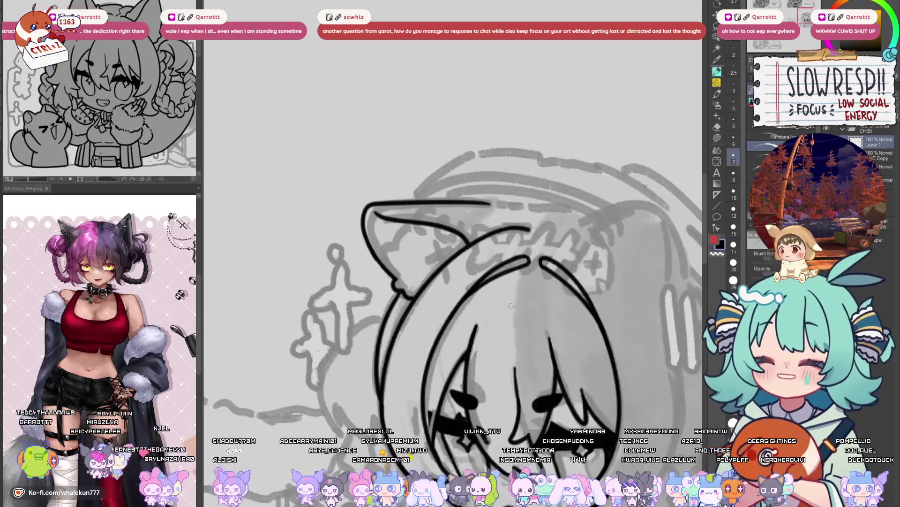
# - Draw the long curve along the hair's left side, redrawing it after an undo
pyautogui.moveTo(514, 419)
pyautogui.mouseDown()
pyautogui.moveTo(505, 328)
pyautogui.moveTo(469, 281)
pyautogui.mouseUp()
pyautogui.press('h')
pyautogui.scroll(2, 457, 154)
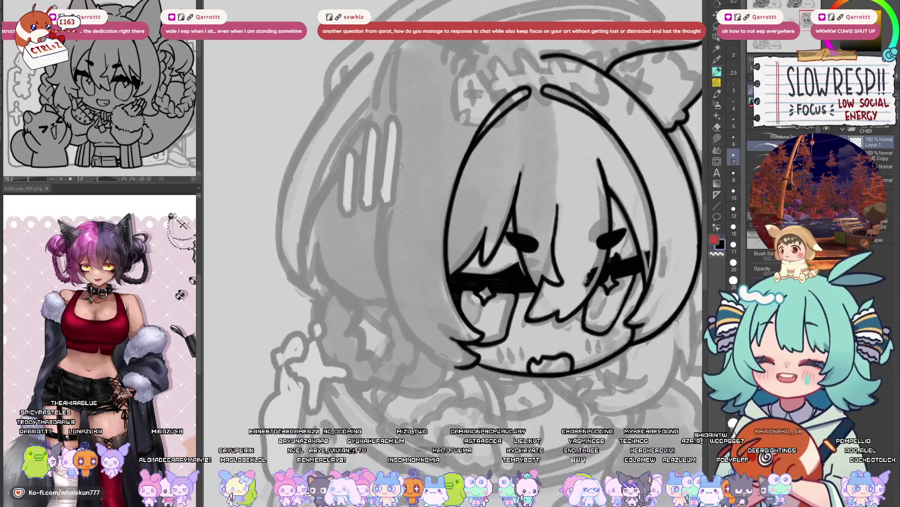
pyautogui.moveTo(394, 160)
pyautogui.mouseDown()
pyautogui.moveTo(421, 344)
pyautogui.moveTo(450, 373)
pyautogui.moveTo(397, 174)
pyautogui.moveTo(449, 370)
pyautogui.moveTo(454, 362)
pyautogui.mouseUp()
pyautogui.hotkey('ctrl', 'z')
pyautogui.hotkey('ctrl', 'z')
pyautogui.hotkey('ctrl', 'z')
pyautogui.hotkey('ctrl', 'z')
pyautogui.moveTo(394, 164)
pyautogui.mouseDown()
pyautogui.moveTo(458, 371)
pyautogui.moveTo(400, 171)
pyautogui.moveTo(460, 357)
pyautogui.mouseUp()
pyautogui.hotkey('ctrl', 'z')
# - Zoom in and redraw the chin line along the bottom of the face, undoing unsatisfying attempts
pyautogui.press('h')
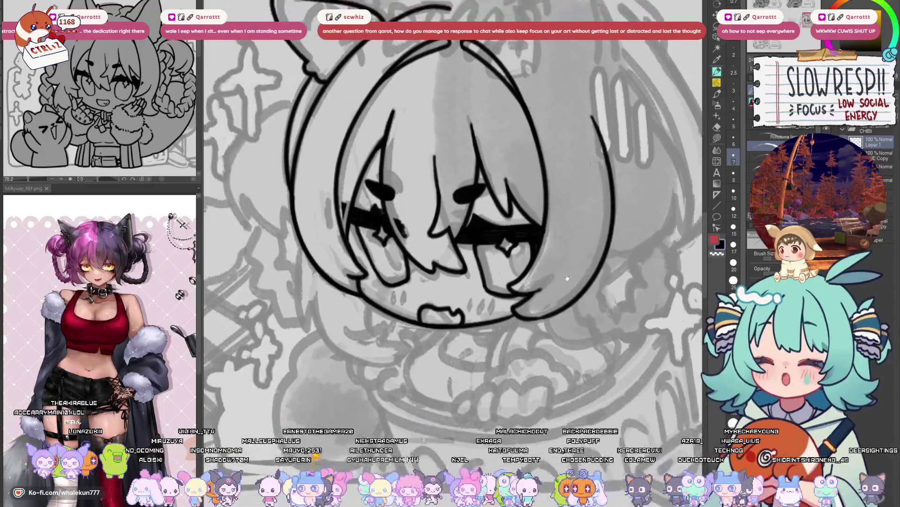
pyautogui.scroll(2, 543, 297)
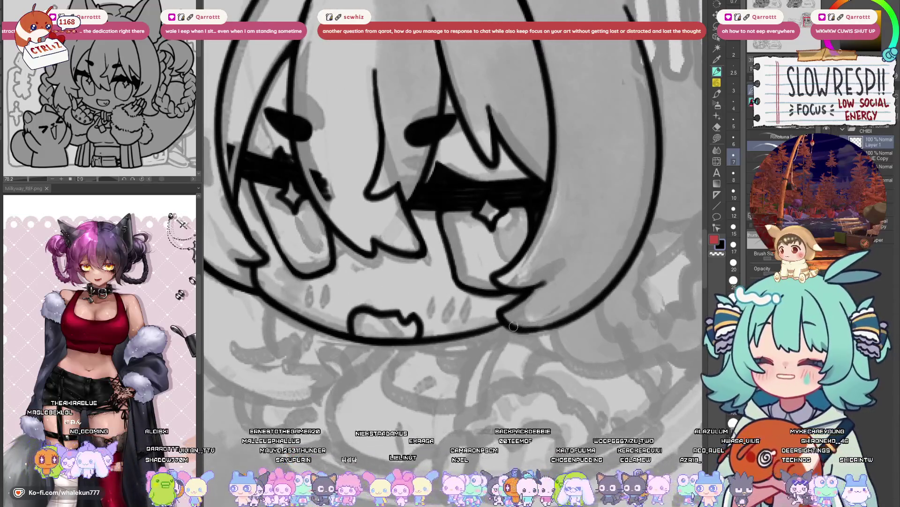
pyautogui.hotkey('ctrl', 'z')
pyautogui.moveTo(567, 320)
pyautogui.mouseDown()
pyautogui.moveTo(507, 332)
pyautogui.moveTo(533, 329)
pyautogui.mouseUp()
pyautogui.hotkey('ctrl', 'z')
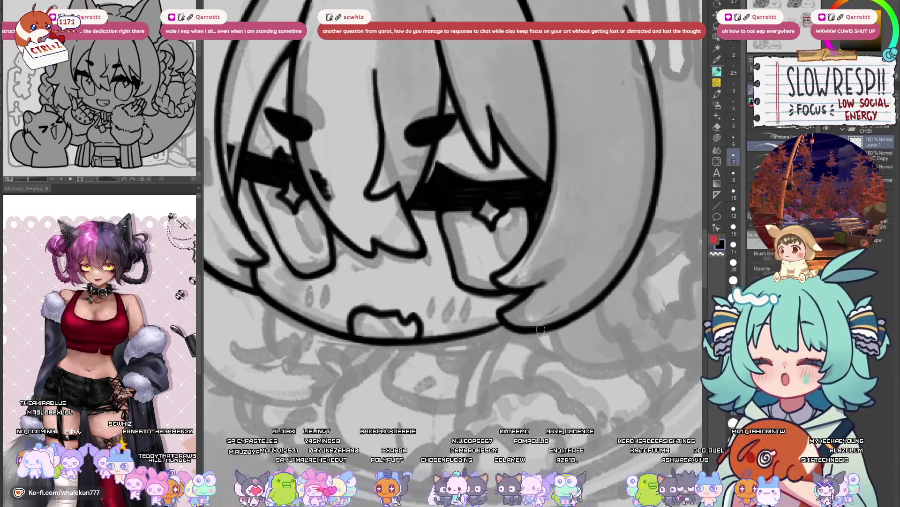
# - Zoom, pan and briefly mirror the canvas to review the head framed by the hair curves
pyautogui.scroll(1, 538, 334)
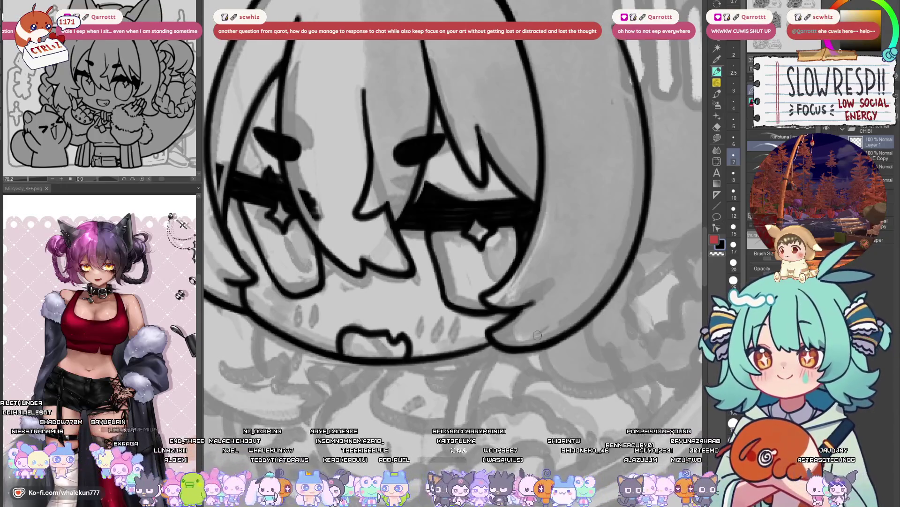
pyautogui.scroll(3, 622, 299)
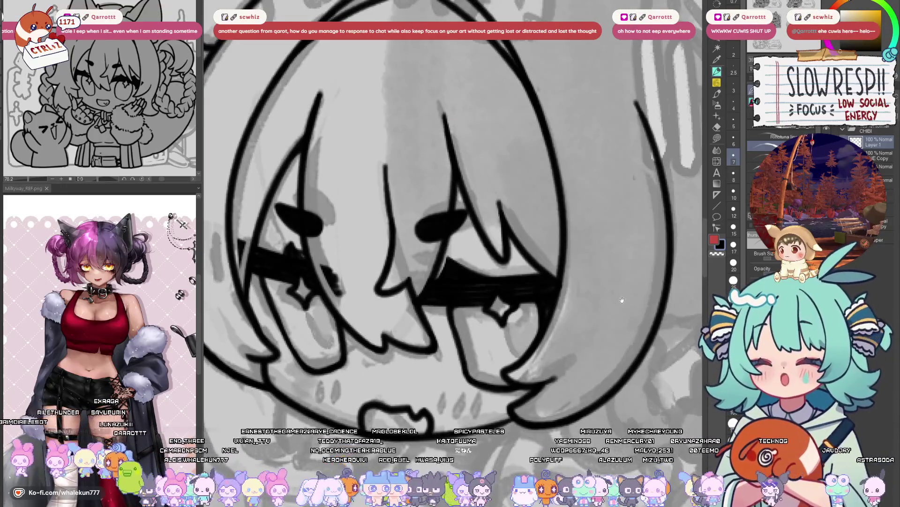
pyautogui.scroll(-4, 622, 299)
pyautogui.scroll(2, 609, 309)
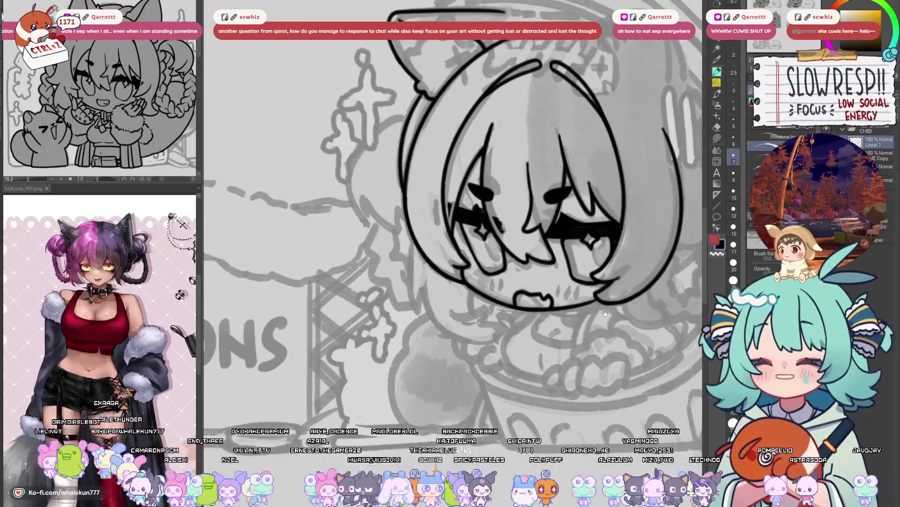
pyautogui.moveTo(605, 314); pyautogui.dragTo(610, 289)
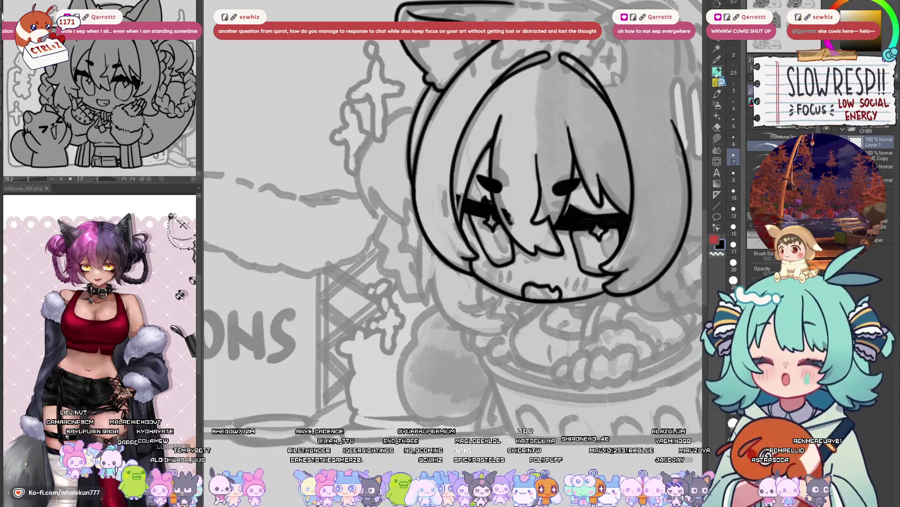
pyautogui.scroll(-2, 534, 296)
pyautogui.press('h')
pyautogui.press('h')
pyautogui.moveTo(531, 286); pyautogui.dragTo(515, 307)
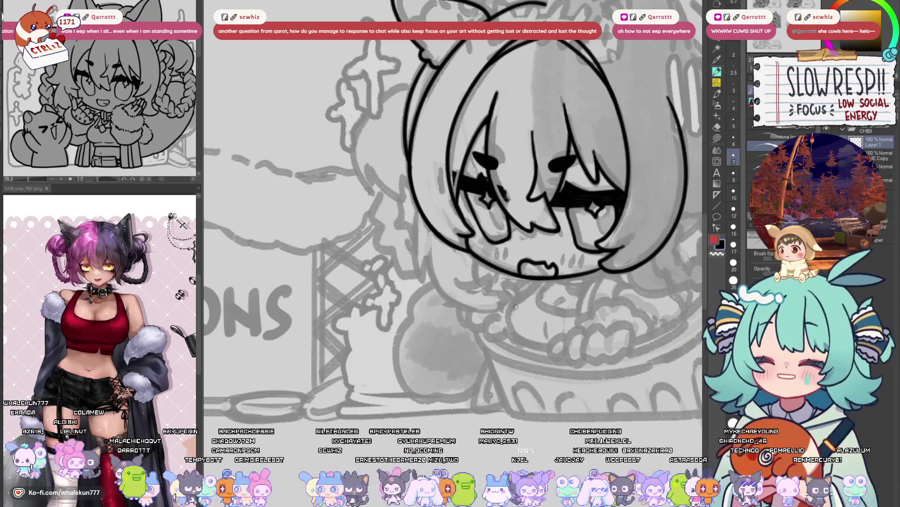
pyautogui.moveTo(613, 241)
pyautogui.mouseDown()
pyautogui.moveTo(506, 355)
pyautogui.moveTo(517, 366)
pyautogui.moveTo(548, 362)
pyautogui.mouseUp()
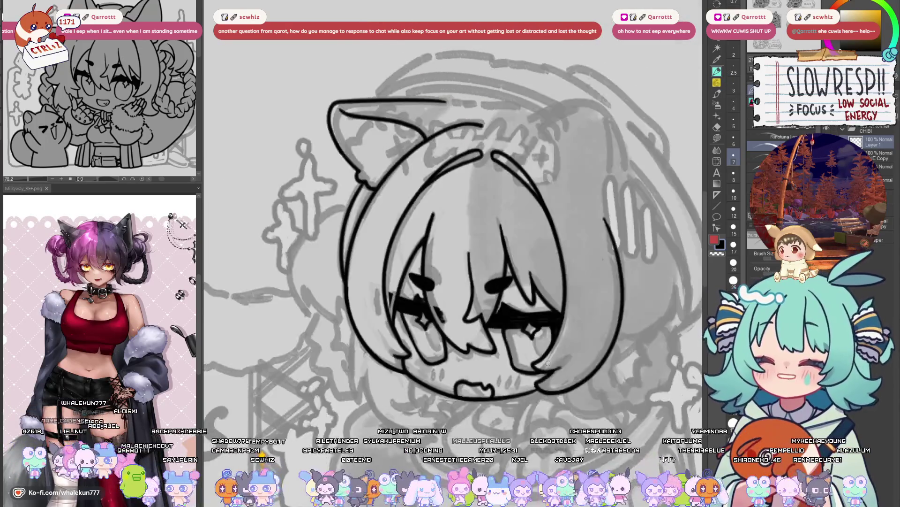
# - Mirror the canvas back and forth to judge where the second ear should go
pyautogui.press('h')
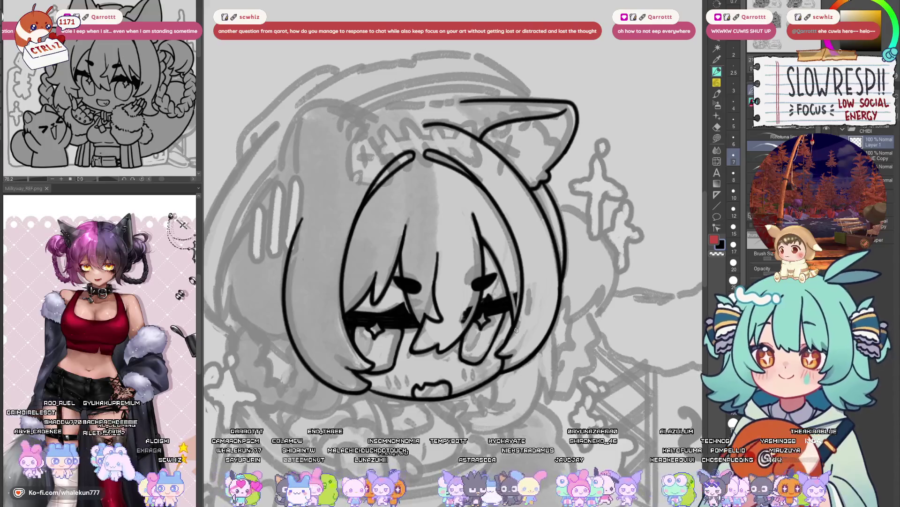
pyautogui.press('h')
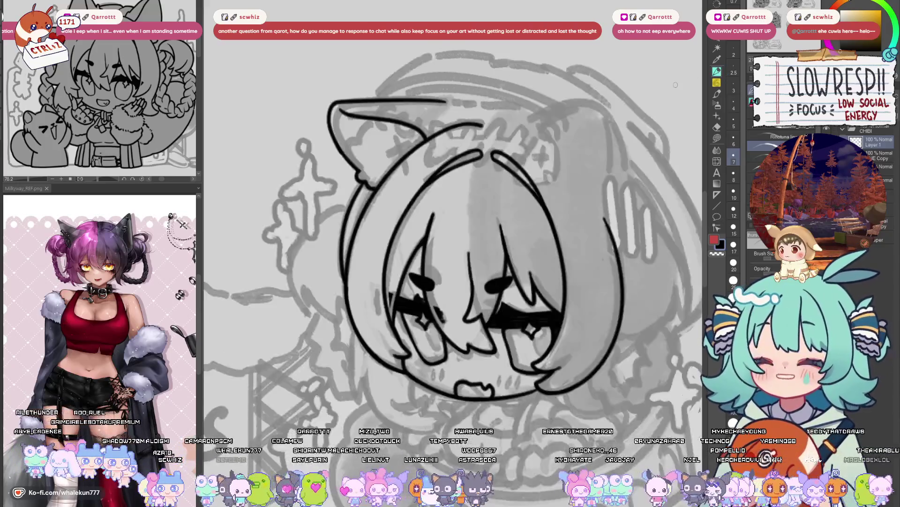
pyautogui.press('h')
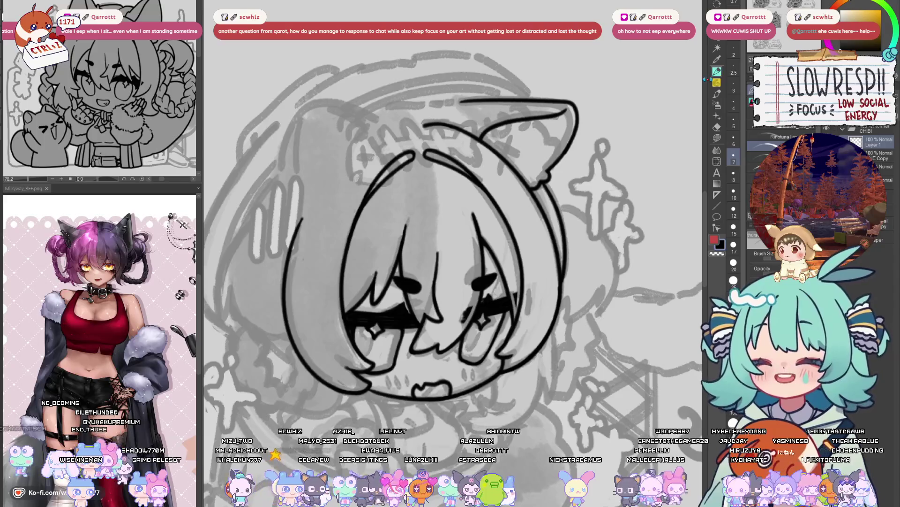
pyautogui.press('h')
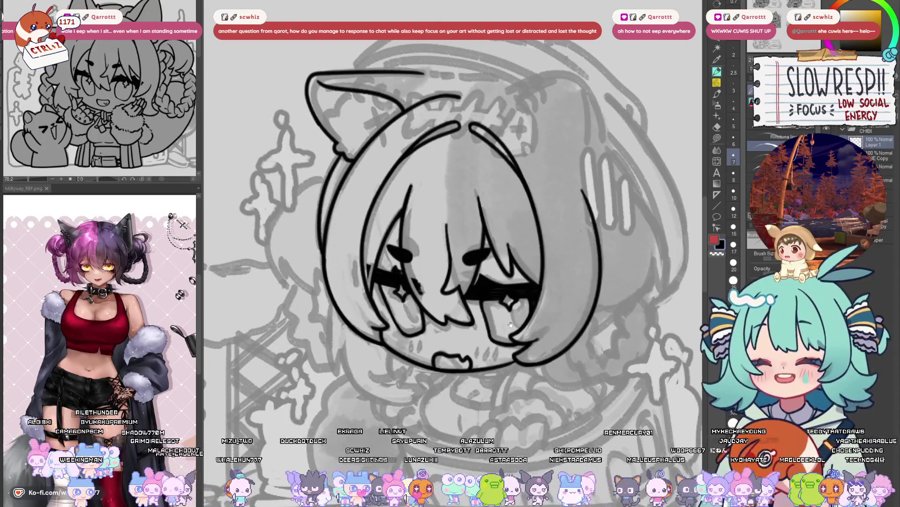
pyautogui.press('h')
pyautogui.press('h')
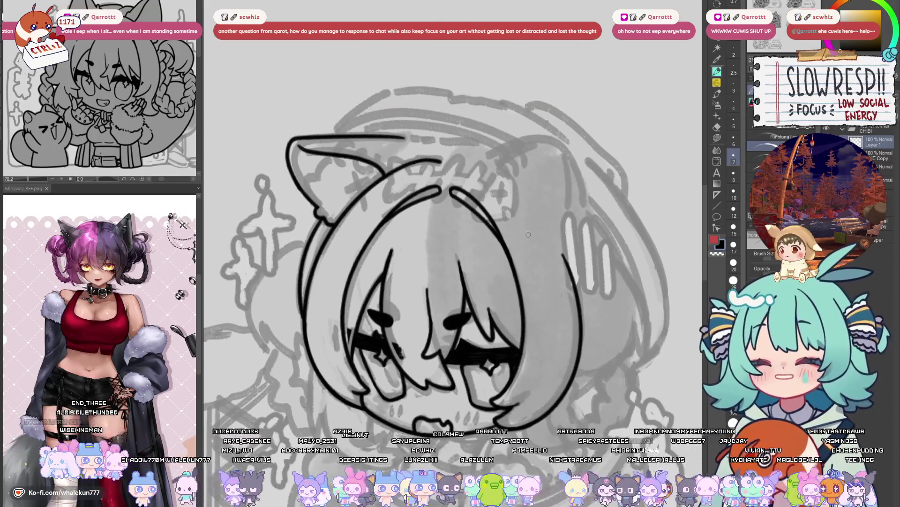
# - Draw the second cat ear's arc on the other side of the head, retrying until it fits
pyautogui.moveTo(482, 156); pyautogui.dragTo(546, 129)
pyautogui.hotkey('ctrl', 'z')
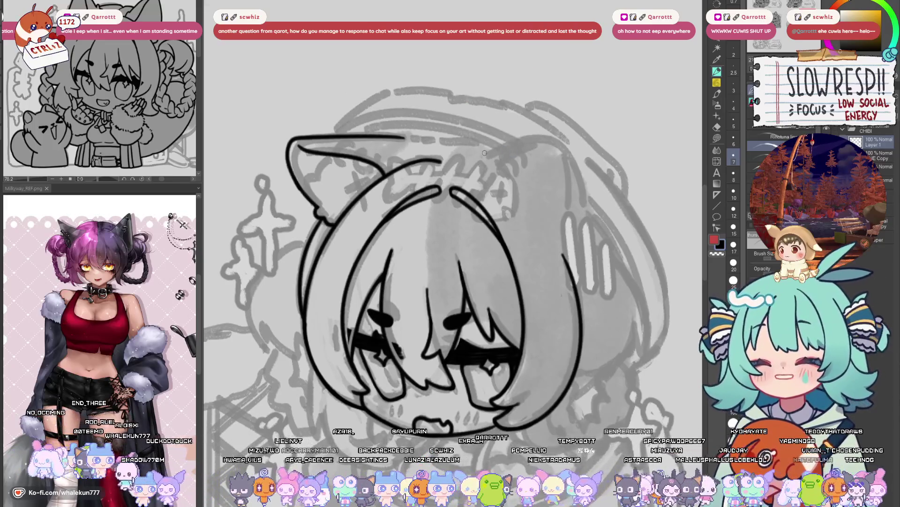
pyautogui.moveTo(483, 155)
pyautogui.mouseDown()
pyautogui.moveTo(535, 135)
pyautogui.moveTo(585, 164)
pyautogui.moveTo(595, 190)
pyautogui.mouseUp()
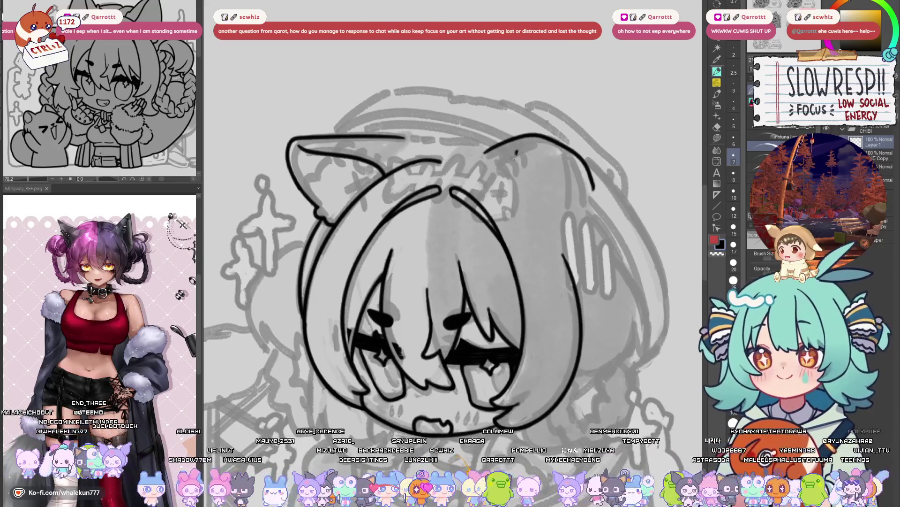
pyautogui.hotkey('ctrl', 'z')
pyautogui.moveTo(483, 154)
pyautogui.mouseDown()
pyautogui.moveTo(534, 157)
pyautogui.moveTo(580, 190)
pyautogui.mouseUp()
pyautogui.hotkey('ctrl', 'z')
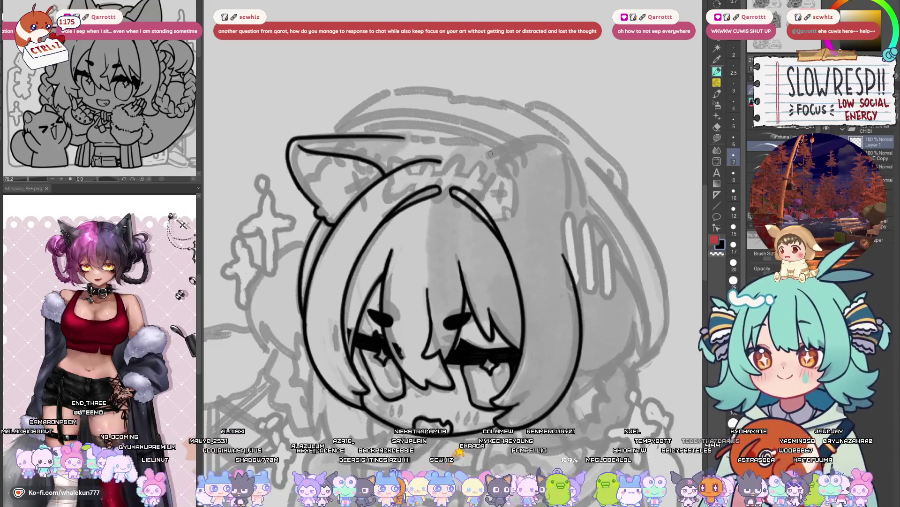
pyautogui.moveTo(490, 153)
pyautogui.mouseDown()
pyautogui.moveTo(497, 202)
pyautogui.moveTo(546, 223)
pyautogui.moveTo(581, 206)
pyautogui.mouseUp()
# - Mirror the view to check the ear, undo the last ear stroke, and pan the drawing
pyautogui.press('h')
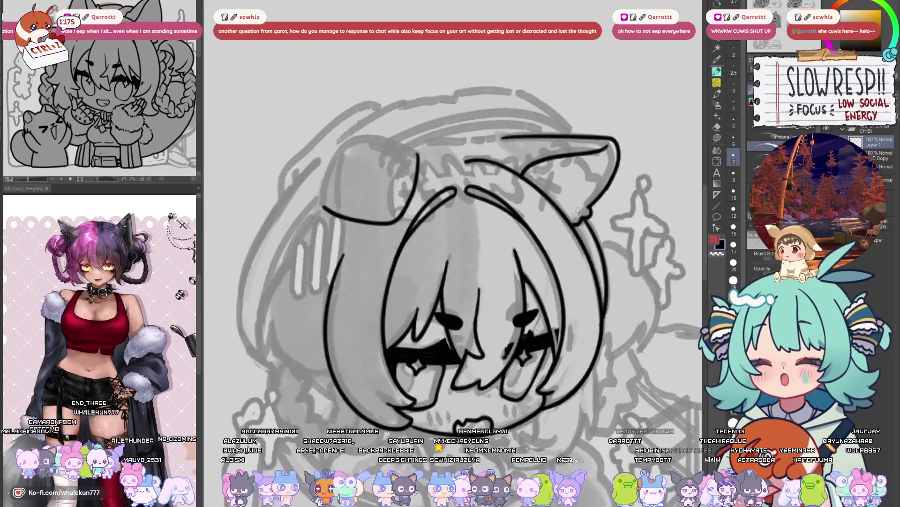
pyautogui.press('h')
pyautogui.hotkey('ctrl', 'z')
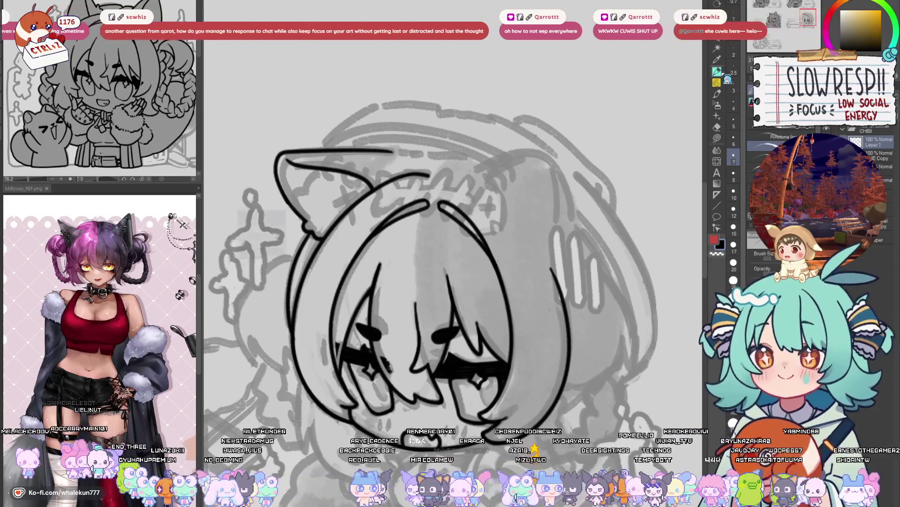
pyautogui.press('h')
pyautogui.press('h')
pyautogui.moveTo(503, 230)
pyautogui.mouseDown()
pyautogui.moveTo(609, 263)
pyautogui.moveTo(644, 263)
pyautogui.mouseUp()
pyautogui.moveTo(486, 408); pyautogui.dragTo(433, 362)
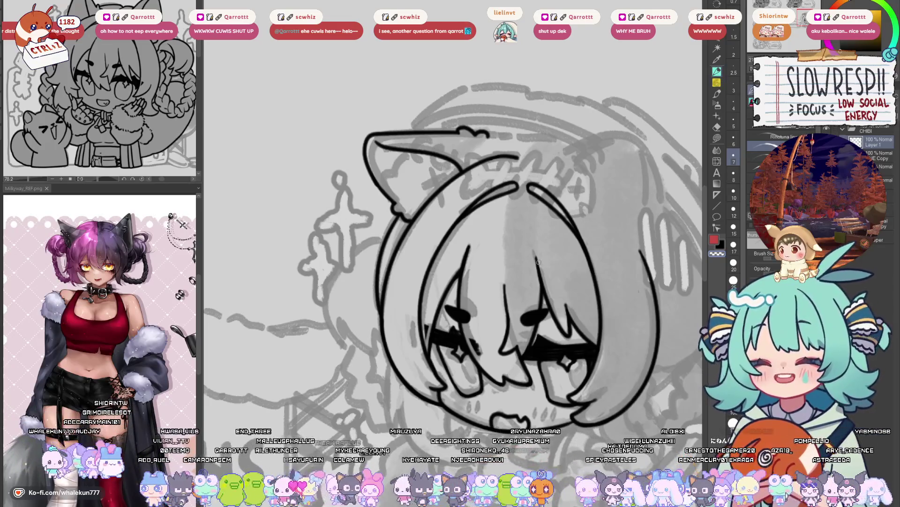
# - Bring the cat ear's top edge into view and try extending it rightward, undoing the stroke
pyautogui.moveTo(492, 148); pyautogui.dragTo(553, 183)
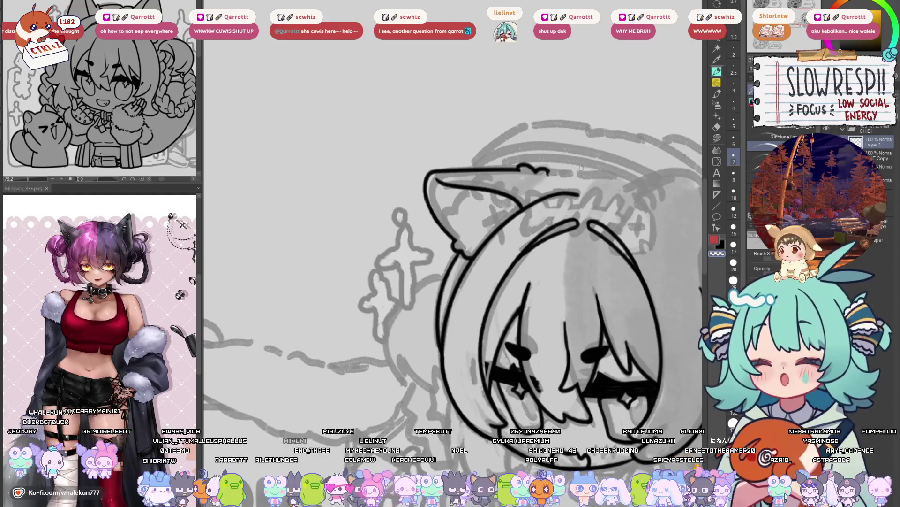
pyautogui.moveTo(547, 174); pyautogui.dragTo(601, 170)
pyautogui.hotkey('ctrl', 'z')
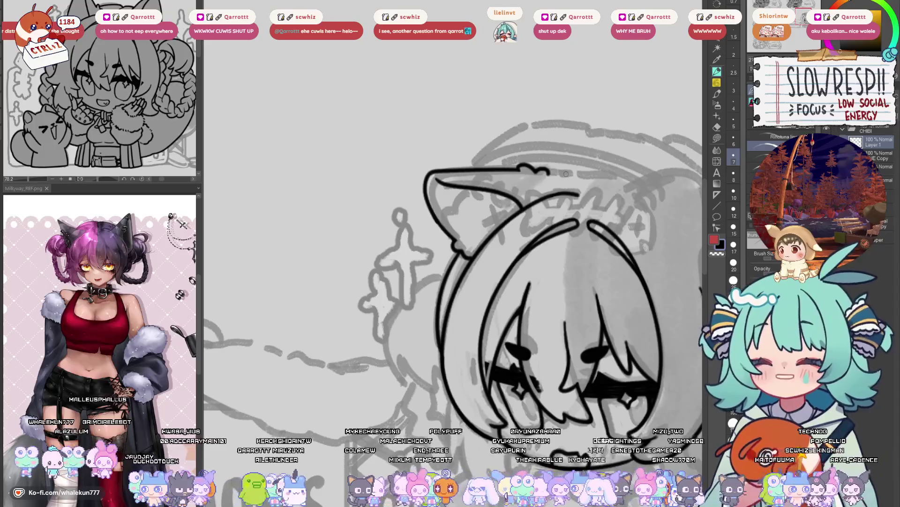
pyautogui.moveTo(566, 174)
pyautogui.mouseDown()
pyautogui.moveTo(544, 196)
pyautogui.moveTo(618, 188)
pyautogui.mouseUp()
pyautogui.scroll(3, 543, 196)
pyautogui.hotkey('ctrl', 'z')
pyautogui.hotkey('ctrl', 'z')
# - Redraw the ear's top-edge stroke so it reaches further right across the head
pyautogui.moveTo(499, 191)
pyautogui.mouseDown()
pyautogui.moveTo(626, 188)
pyautogui.moveTo(545, 197)
pyautogui.mouseUp()
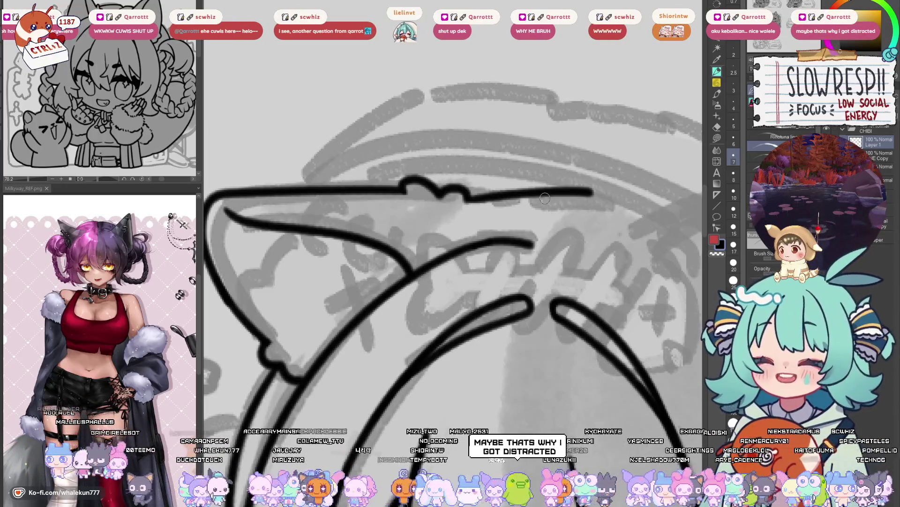
pyautogui.scroll(3, 544, 197)
pyautogui.scroll(-3, 608, 196)
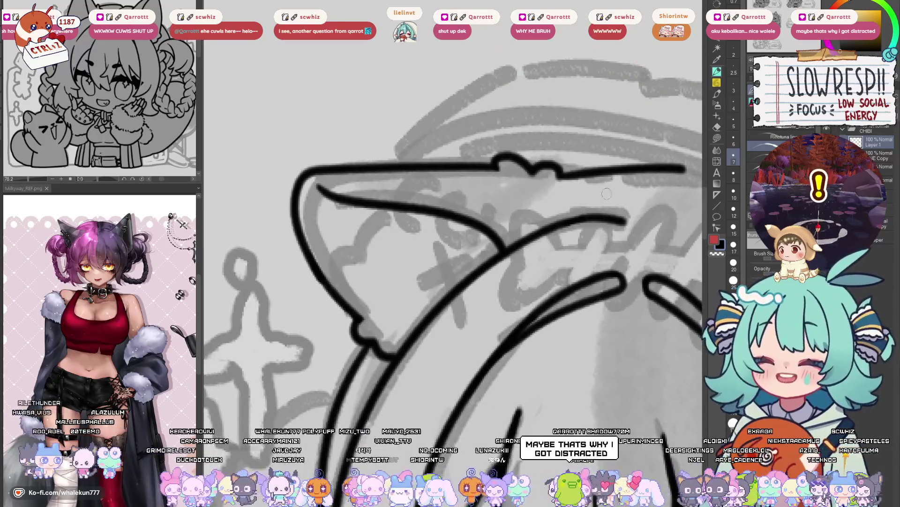
pyautogui.hotkey('ctrl', 'z')
pyautogui.moveTo(534, 203); pyautogui.dragTo(657, 199)
pyautogui.hotkey('ctrl', 'z')
pyautogui.moveTo(534, 203); pyautogui.dragTo(658, 207)
# - Mirror the canvas horizontally and zoom in to check the extended ear stroke
pyautogui.scroll(-3, 573, 235)
pyautogui.press('h')
pyautogui.scroll(2, 449, 249)
pyautogui.scroll(3, 448, 249)
# - Ink the left outline of the chibi's face, redrawing it several times until it fits
pyautogui.moveTo(448, 249)
pyautogui.mouseDown()
pyautogui.moveTo(436, 197)
pyautogui.moveTo(417, 293)
pyautogui.mouseUp()
pyautogui.hotkey('ctrl', 'z')
pyautogui.moveTo(405, 194); pyautogui.dragTo(417, 293)
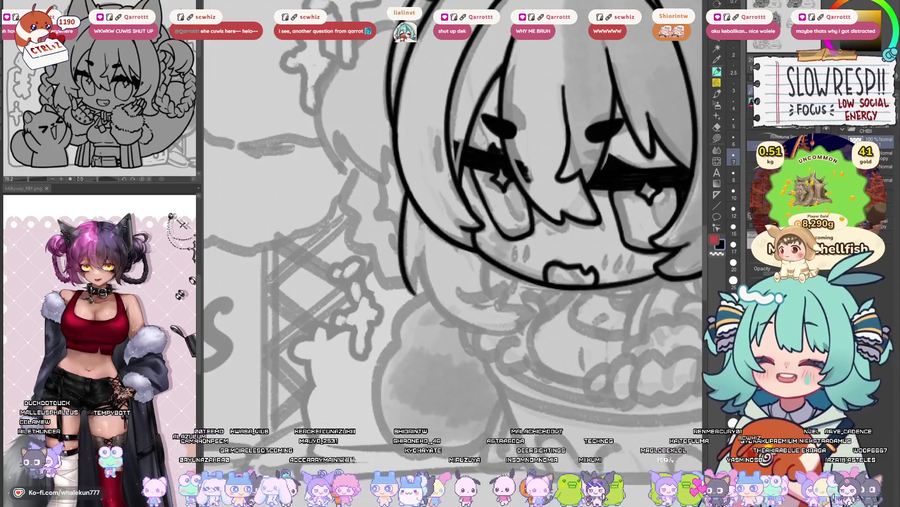
pyautogui.hotkey('ctrl', 'z')
pyautogui.moveTo(405, 188); pyautogui.dragTo(417, 287)
pyautogui.hotkey('ctrl', 'z')
pyautogui.moveTo(405, 192); pyautogui.dragTo(416, 294)
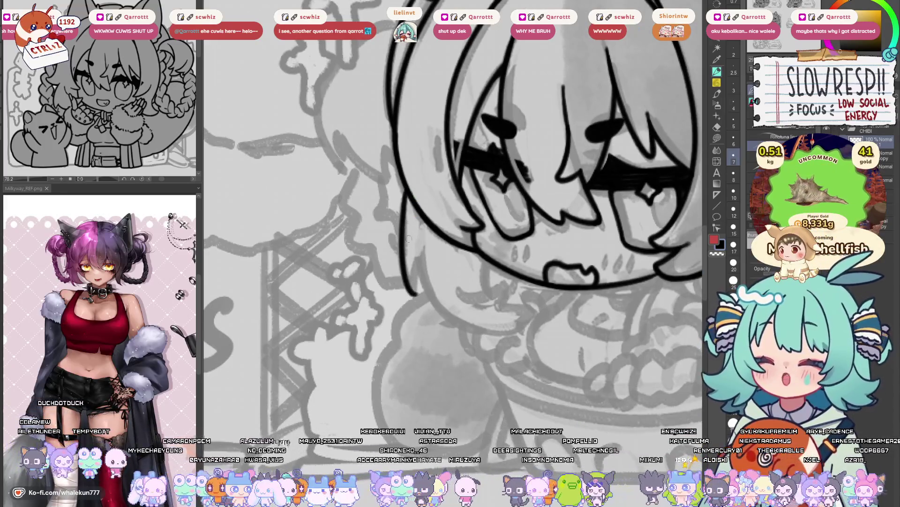
pyautogui.hotkey('ctrl', 'z')
pyautogui.moveTo(405, 188); pyautogui.dragTo(416, 290)
# - Try short strokes at the face's left edge and lower right, undoing them and mirroring to check
pyautogui.moveTo(416, 251); pyautogui.dragTo(418, 289)
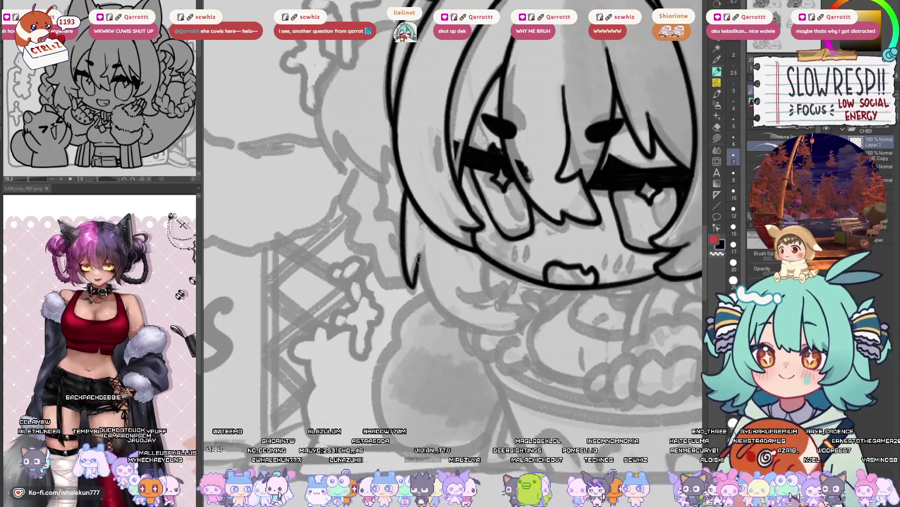
pyautogui.hotkey('ctrl', 'z')
pyautogui.moveTo(423, 245); pyautogui.dragTo(411, 290)
pyautogui.hotkey('ctrl', 'z')
pyautogui.hotkey('ctrl', 'z')
pyautogui.press('h')
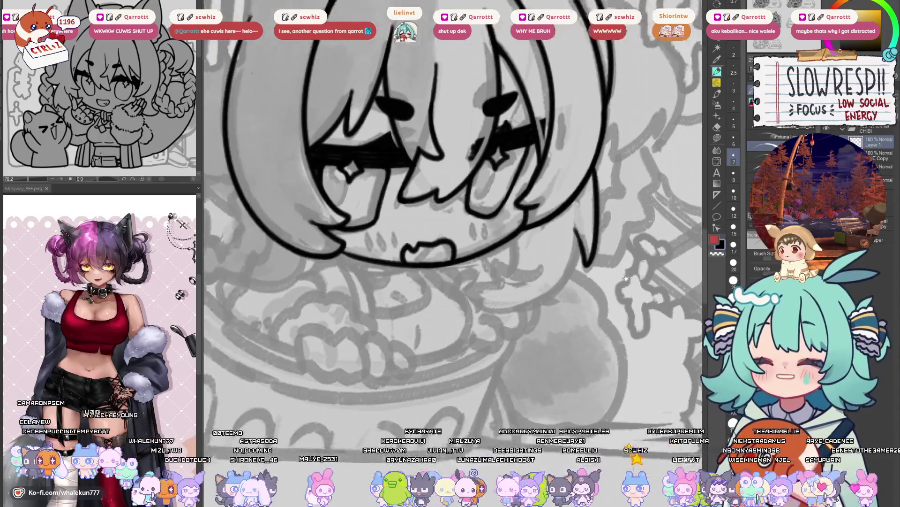
pyautogui.moveTo(546, 224); pyautogui.dragTo(546, 252)
pyautogui.hotkey('ctrl', 'z')
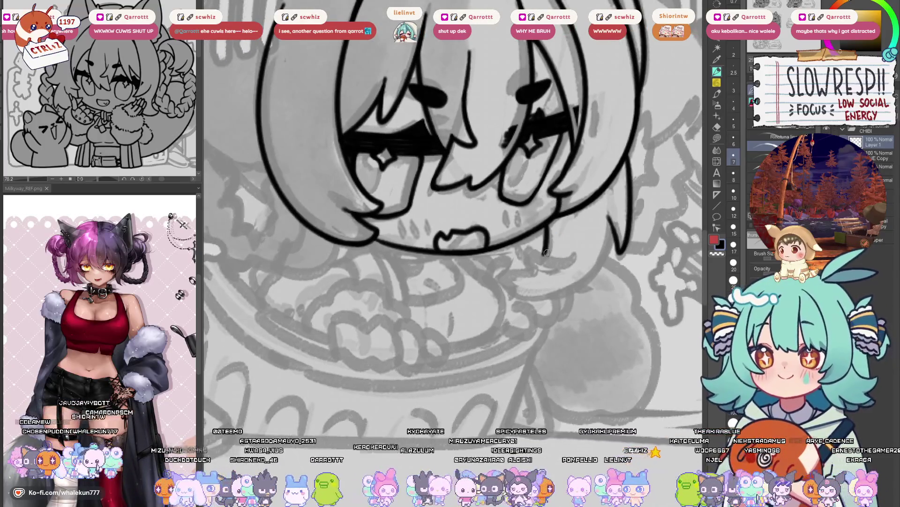
pyautogui.press('h')
pyautogui.press('h')
pyautogui.press('h')
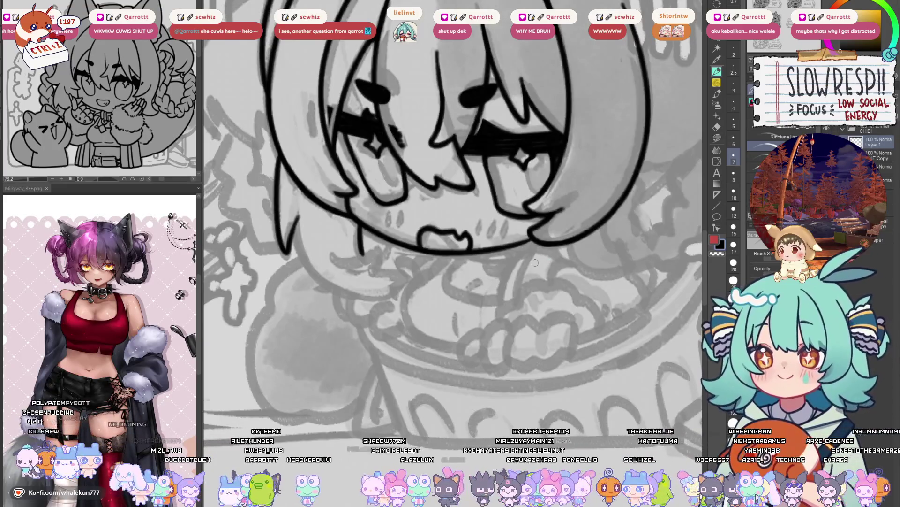
pyautogui.press('h')
pyautogui.press('h')
pyautogui.press('h')
pyautogui.press('h')
pyautogui.press('h')
pyautogui.press('h')
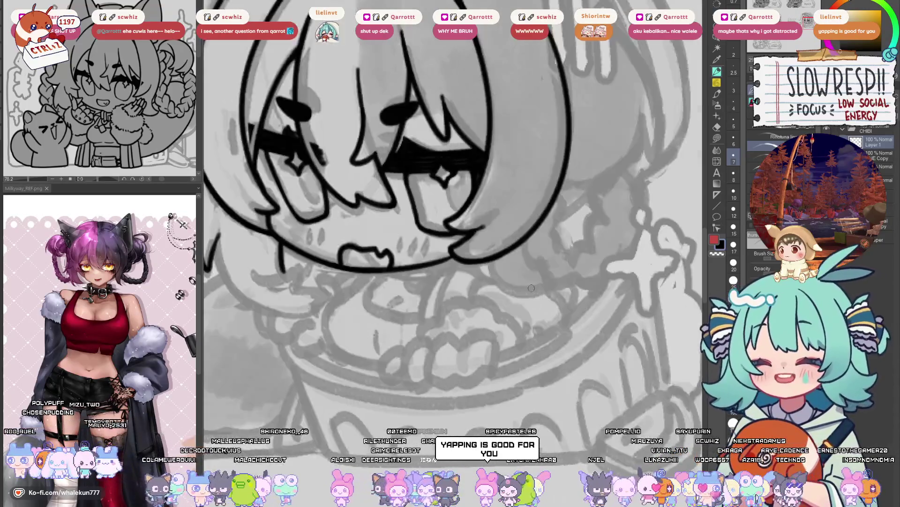
pyautogui.press('h')
# - Draw a side hair strand line beside the face, retrying the stroke several times
pyautogui.moveTo(379, 232)
pyautogui.mouseDown()
pyautogui.moveTo(415, 302)
pyautogui.moveTo(404, 291)
pyautogui.moveTo(418, 297)
pyautogui.mouseUp()
pyautogui.hotkey('ctrl', 'z')
pyautogui.hotkey('ctrl', 'z')
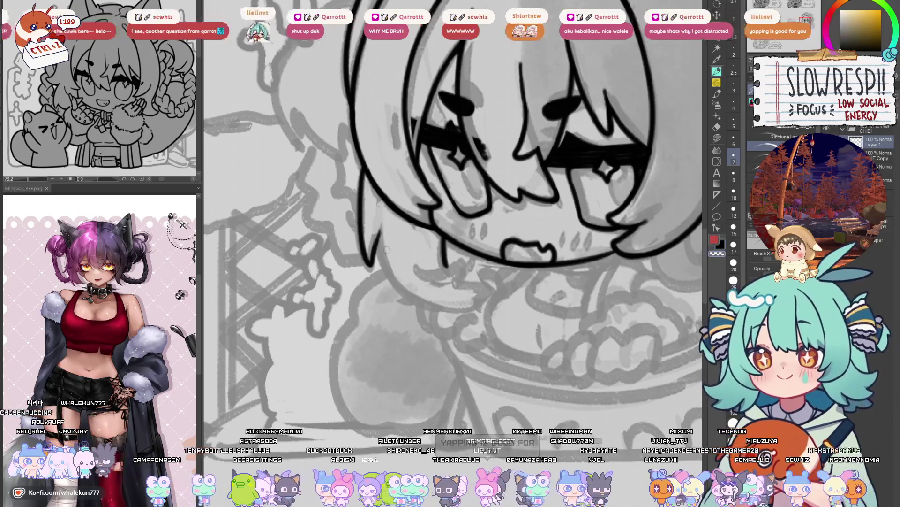
pyautogui.moveTo(379, 236)
pyautogui.mouseDown()
pyautogui.moveTo(407, 298)
pyautogui.moveTo(426, 307)
pyautogui.moveTo(432, 295)
pyautogui.mouseUp()
pyautogui.hotkey('ctrl', 'z')
pyautogui.hotkey('ctrl', 'z')
pyautogui.hotkey('ctrl', 'z')
pyautogui.moveTo(379, 232); pyautogui.dragTo(431, 297)
pyautogui.hotkey('ctrl', 'z')
# - Mirror and pan the view around the face, then draw a short curve under the chin
pyautogui.press('h')
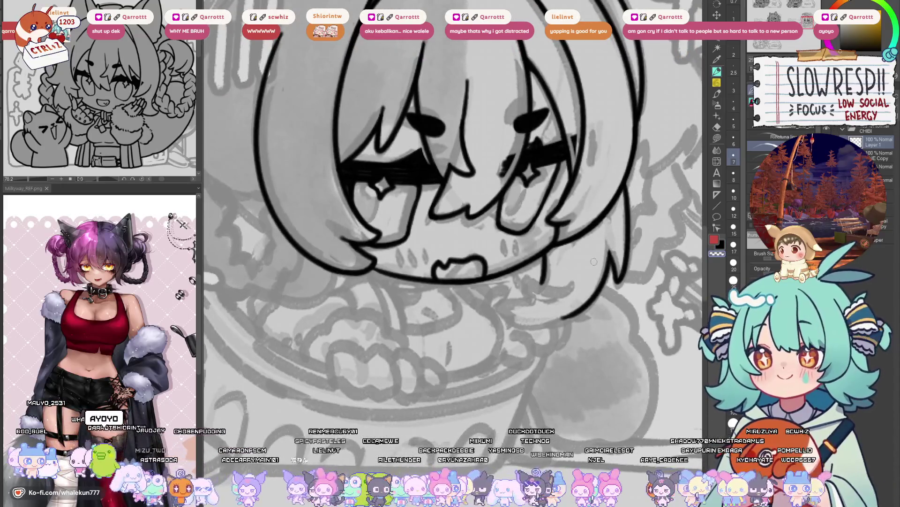
pyautogui.moveTo(579, 291); pyautogui.dragTo(576, 273)
pyautogui.press('h')
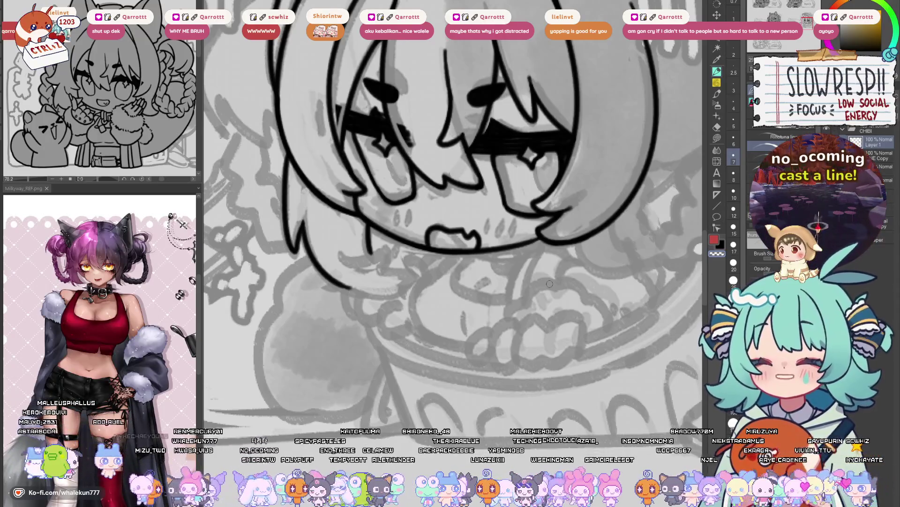
pyautogui.moveTo(549, 284)
pyautogui.mouseDown()
pyautogui.moveTo(473, 295)
pyautogui.moveTo(525, 305)
pyautogui.mouseUp()
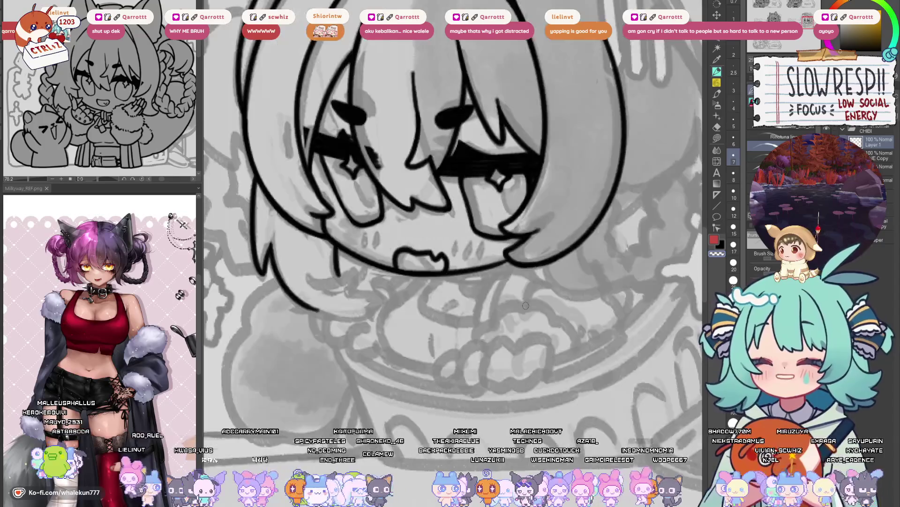
pyautogui.hscroll(-5, 526, 306)
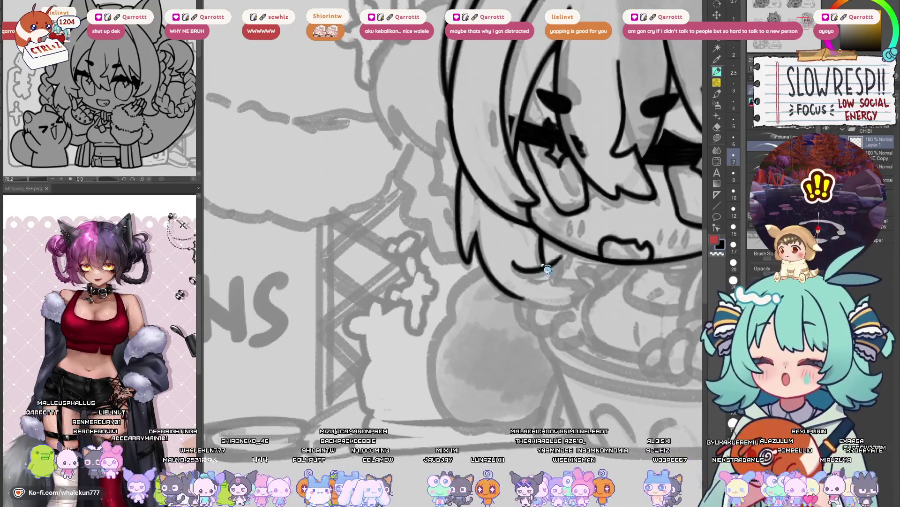
pyautogui.moveTo(512, 262)
pyautogui.mouseDown()
pyautogui.moveTo(535, 271)
pyautogui.moveTo(559, 254)
pyautogui.mouseUp()
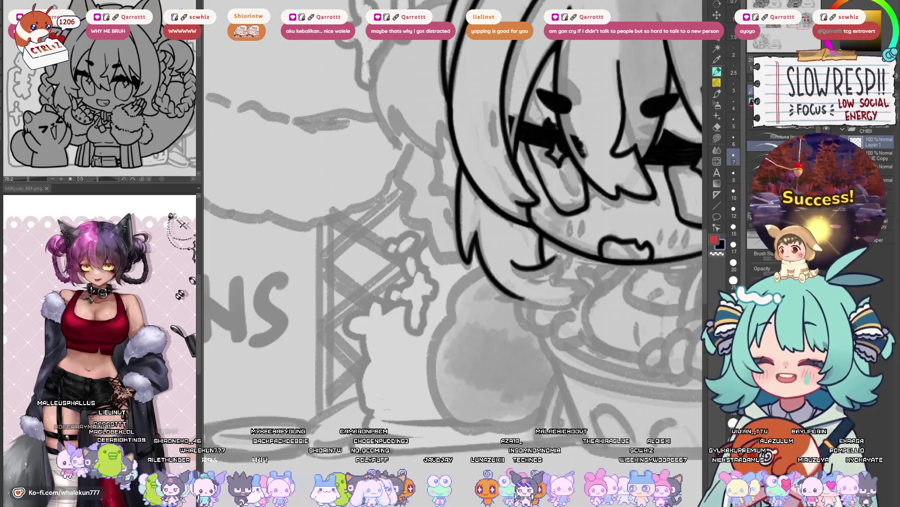
pyautogui.hscroll(2, 545, 264)
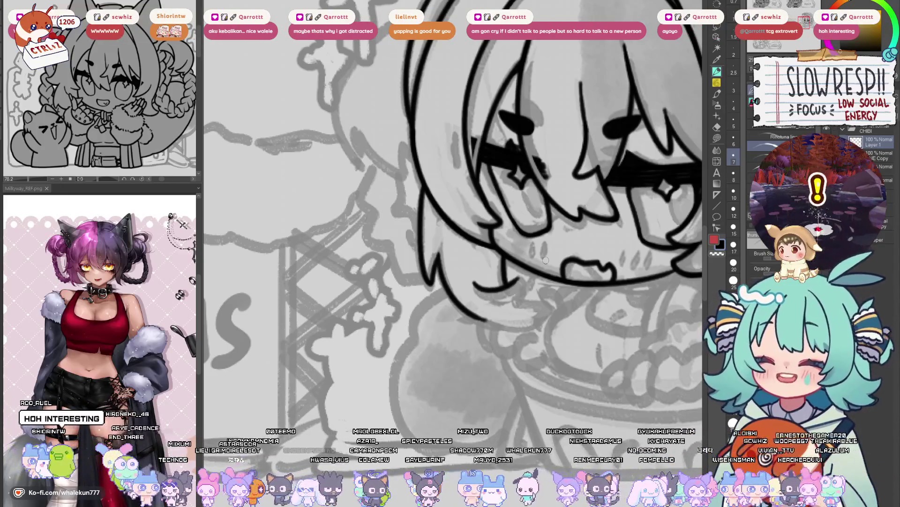
# - Draw a curved line at the chin, undo it, and mirror the canvas to check
pyautogui.scroll(-2, 541, 349)
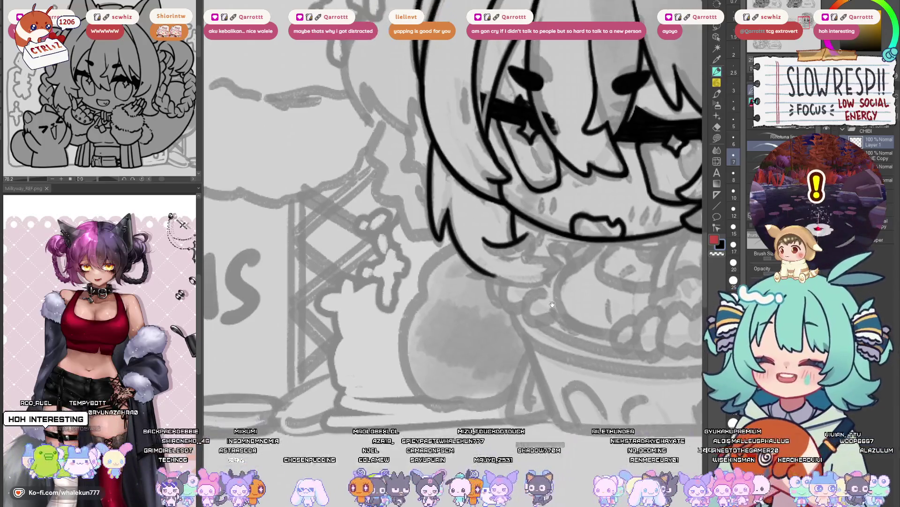
pyautogui.scroll(2, 549, 301)
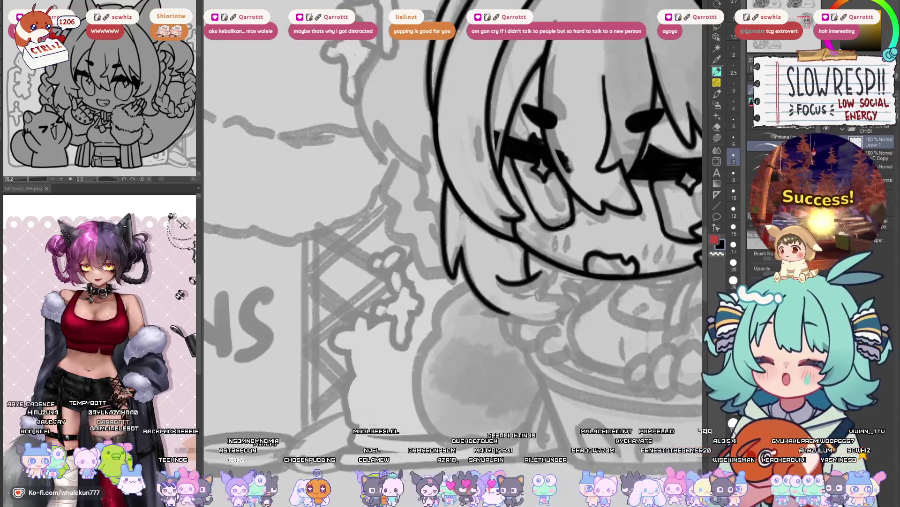
pyautogui.moveTo(498, 279)
pyautogui.mouseDown()
pyautogui.moveTo(541, 274)
pyautogui.moveTo(506, 286)
pyautogui.moveTo(539, 281)
pyautogui.moveTo(546, 293)
pyautogui.moveTo(575, 286)
pyautogui.moveTo(540, 310)
pyautogui.moveTo(566, 284)
pyautogui.moveTo(558, 309)
pyautogui.mouseUp()
pyautogui.hotkey('ctrl', 'z')
pyautogui.hotkey('ctrl', 'z')
pyautogui.press('h')
pyautogui.press('h')
pyautogui.hotkey('ctrl', 'z')
pyautogui.press('h')
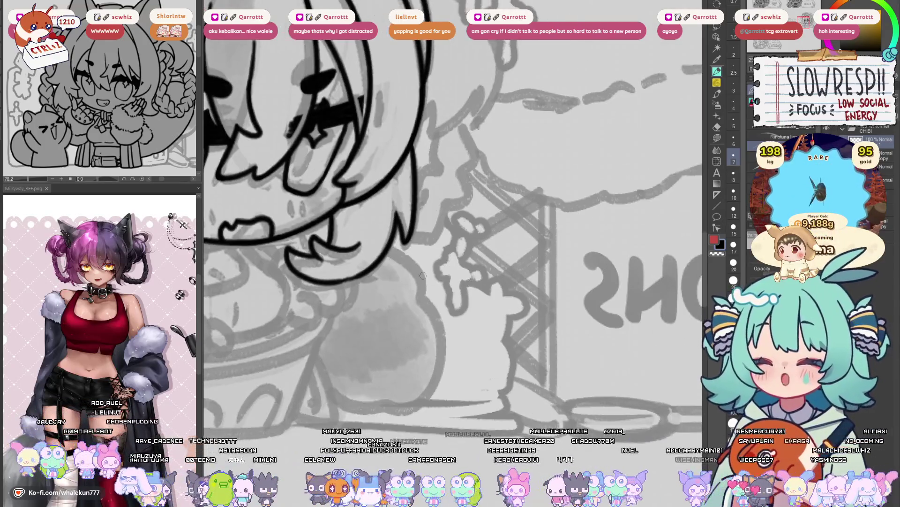
# - Draw the curled hair strand hanging below the chin, retrying it several times
pyautogui.moveTo(305, 276); pyautogui.dragTo(363, 272)
pyautogui.hotkey('ctrl', 'z')
pyautogui.hotkey('ctrl', 'z')
pyautogui.hotkey('ctrl', 'z')
pyautogui.hotkey('ctrl', 'z')
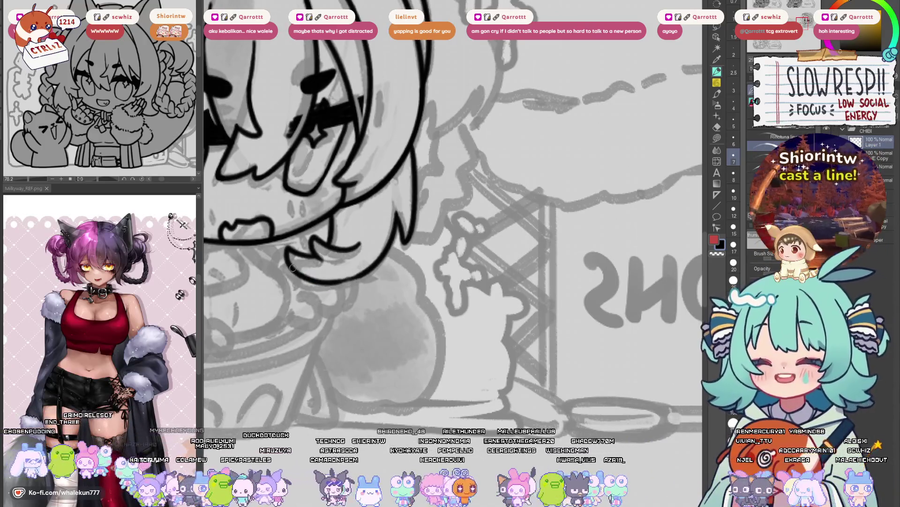
pyautogui.moveTo(291, 266); pyautogui.dragTo(365, 270)
pyautogui.hotkey('ctrl', 'z')
pyautogui.moveTo(303, 276); pyautogui.dragTo(368, 271)
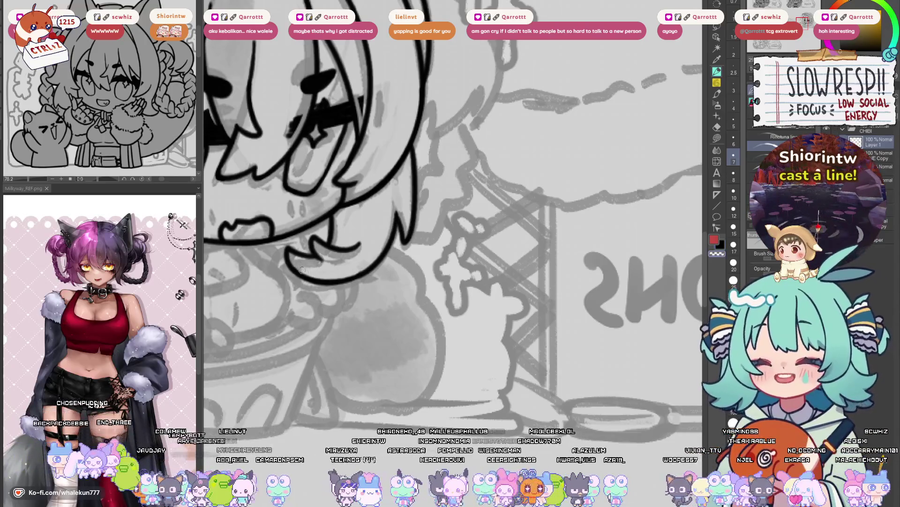
pyautogui.hotkey('ctrl', 'z')
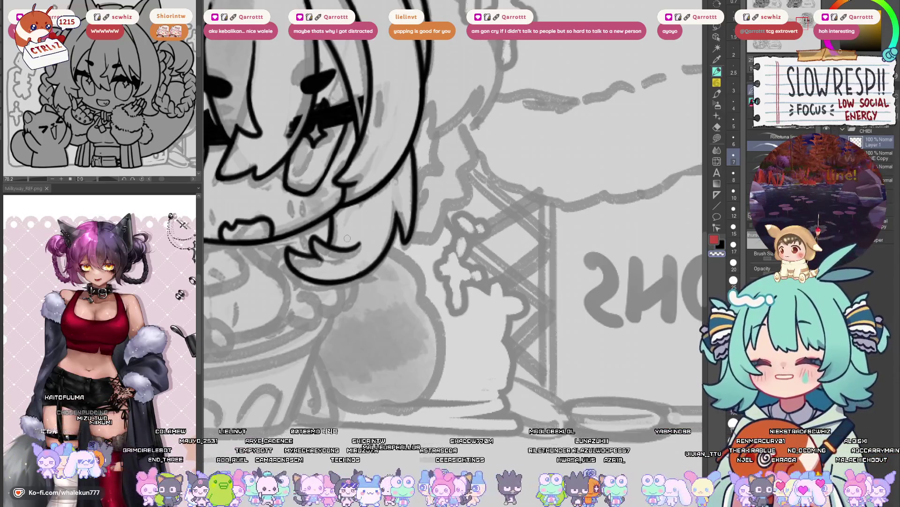
# - Zoom and pan the whole face back into view, then mirror the canvas to check the curl
pyautogui.scroll(2, 422, 291)
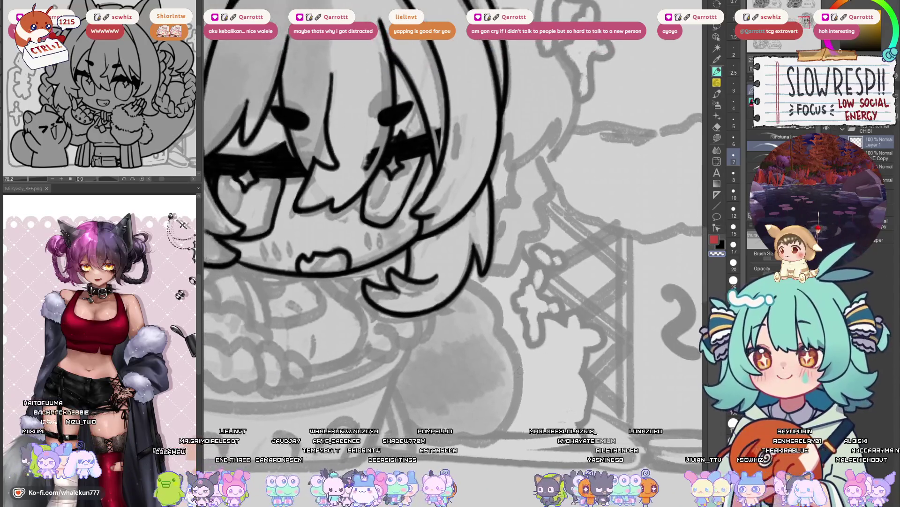
pyautogui.scroll(1, 525, 335)
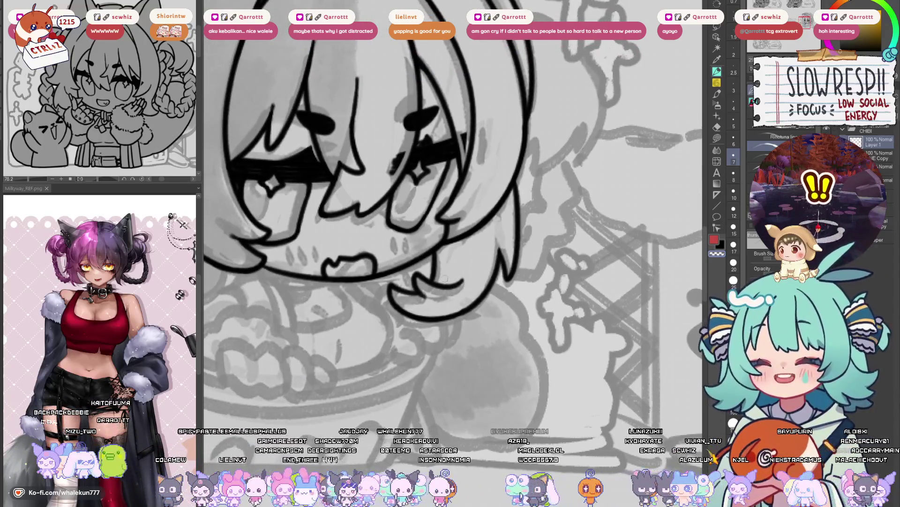
pyautogui.moveTo(477, 272); pyautogui.dragTo(679, 266)
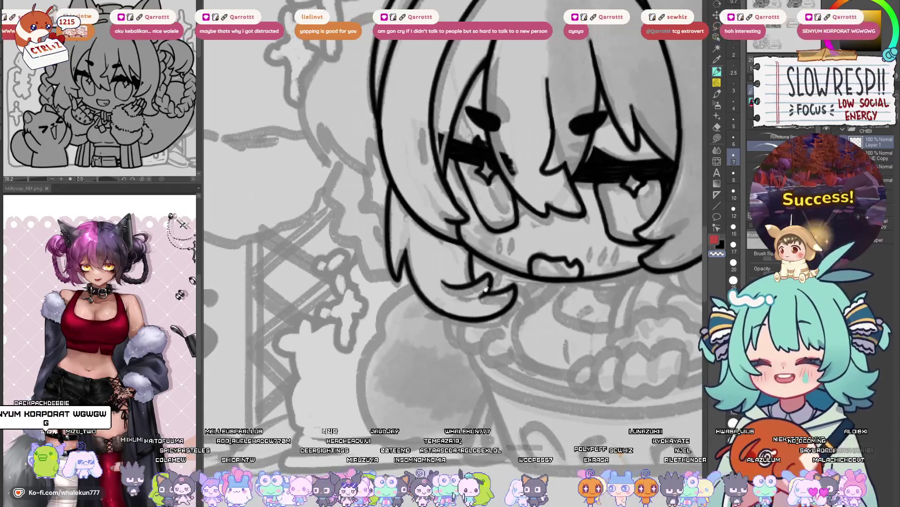
pyautogui.moveTo(490, 279); pyautogui.dragTo(459, 299)
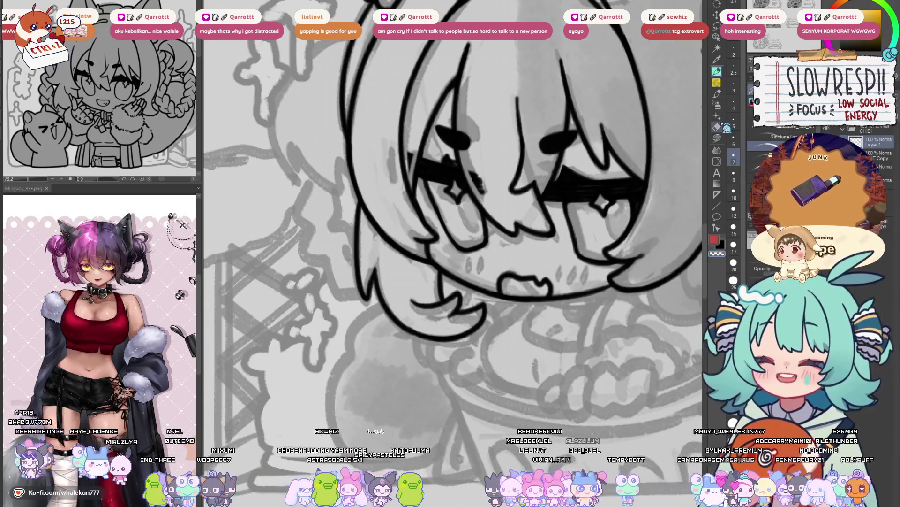
pyautogui.scroll(2, 516, 301)
pyautogui.press('h')
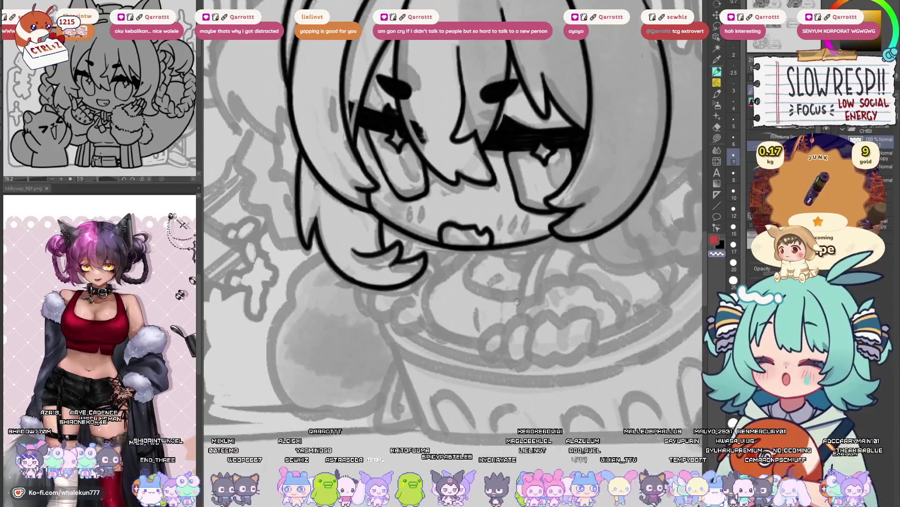
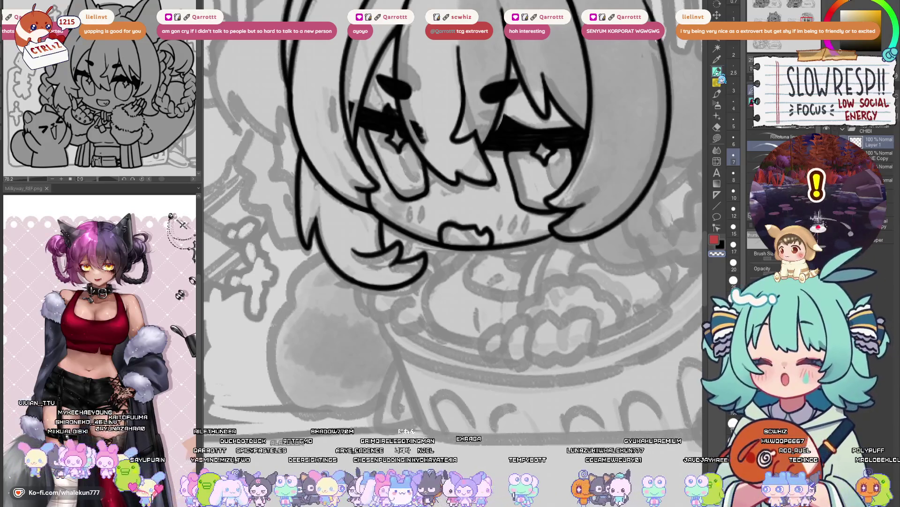
# - Zoom in, tilt and pan the canvas so the chibi girl's face sits centred for inking
pyautogui.scroll(2, 566, 404)
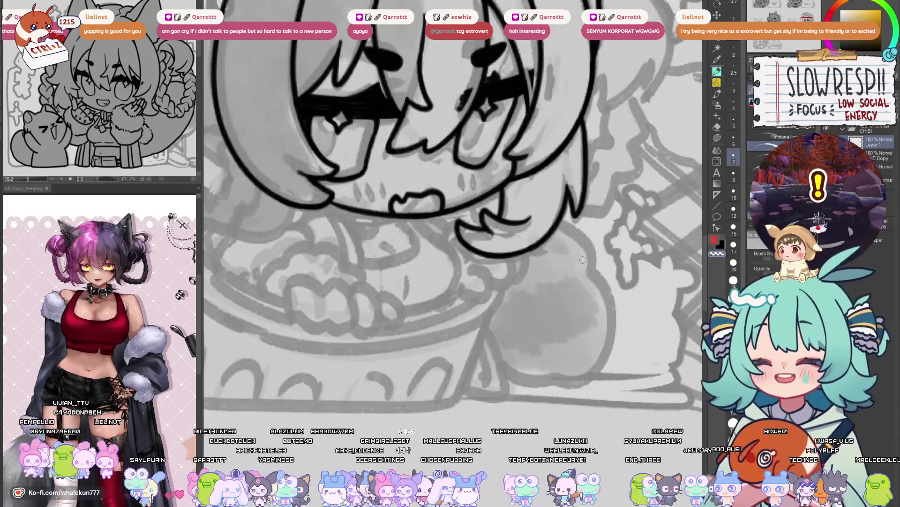
pyautogui.moveTo(566, 403); pyautogui.dragTo(516, 356)
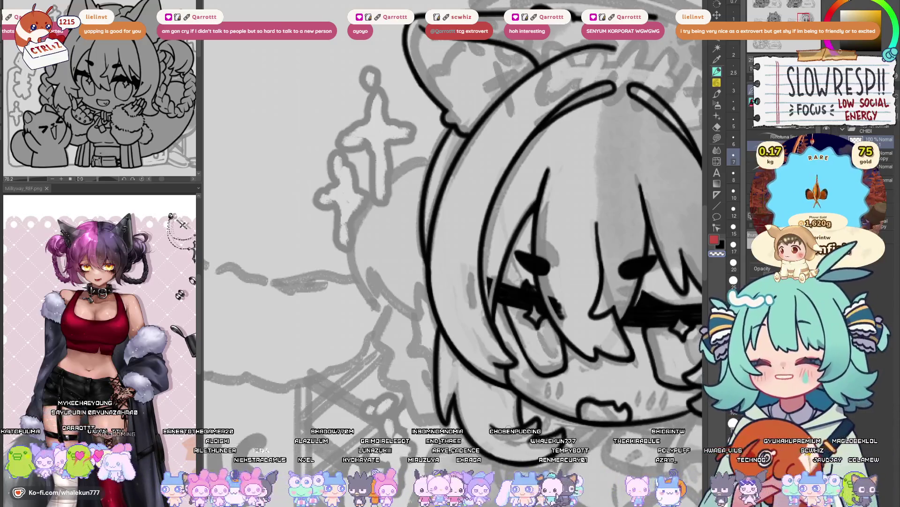
pyautogui.moveTo(505, 361); pyautogui.dragTo(535, 368)
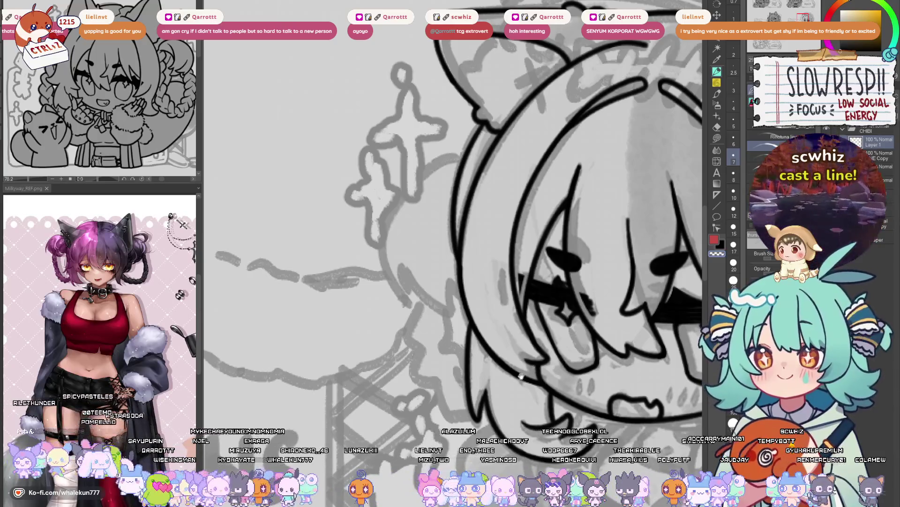
pyautogui.moveTo(517, 379); pyautogui.dragTo(516, 391)
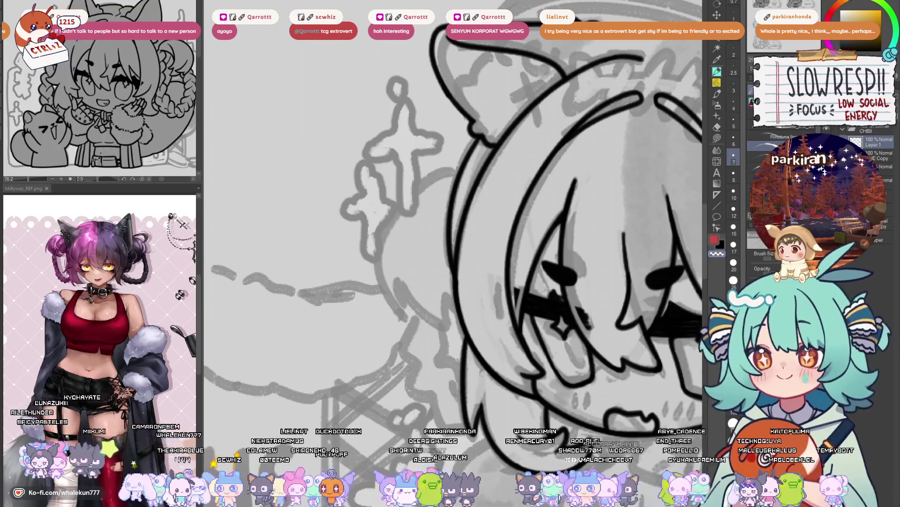
# - Bring the Type in Mind browser forward, maximize it, and scroll through the NiTe page
pyautogui.hotkey('alt', 'Tab')
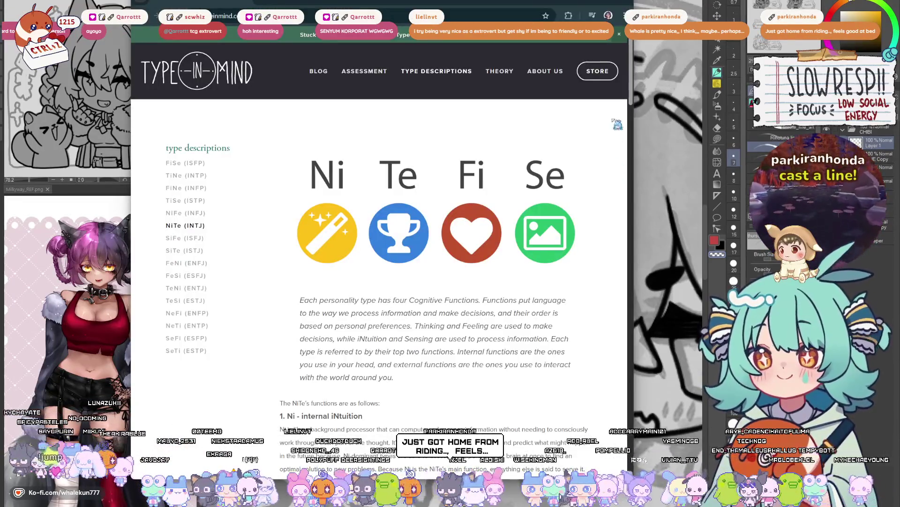
pyautogui.doubleClick(498, 11)
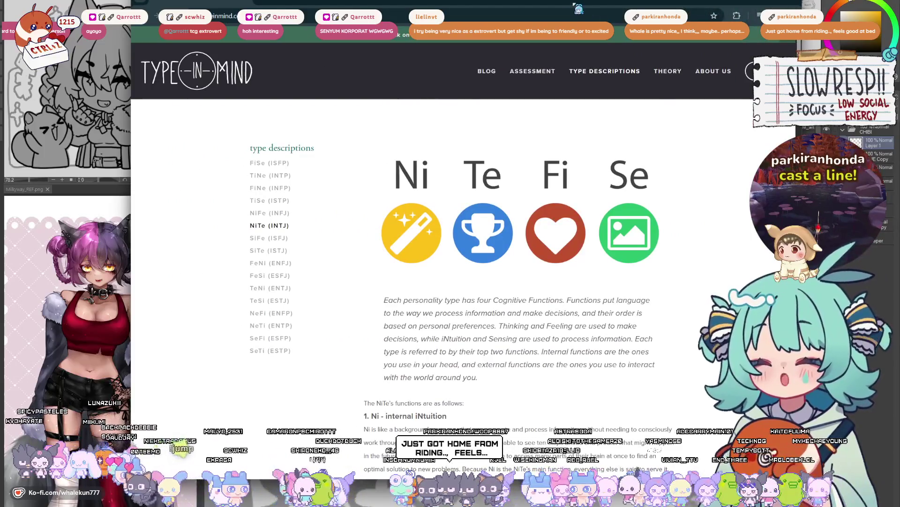
pyautogui.scroll(-2, 420, 216)
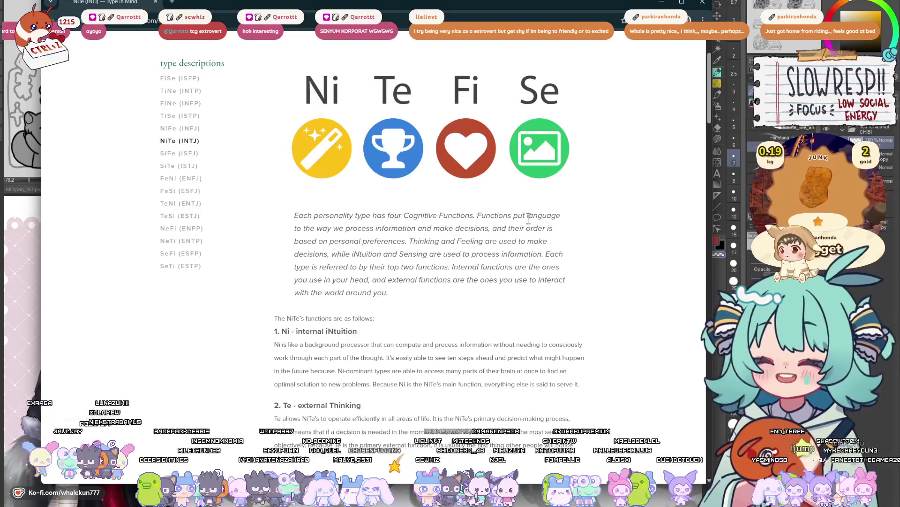
pyautogui.scroll(-5, 494, 284)
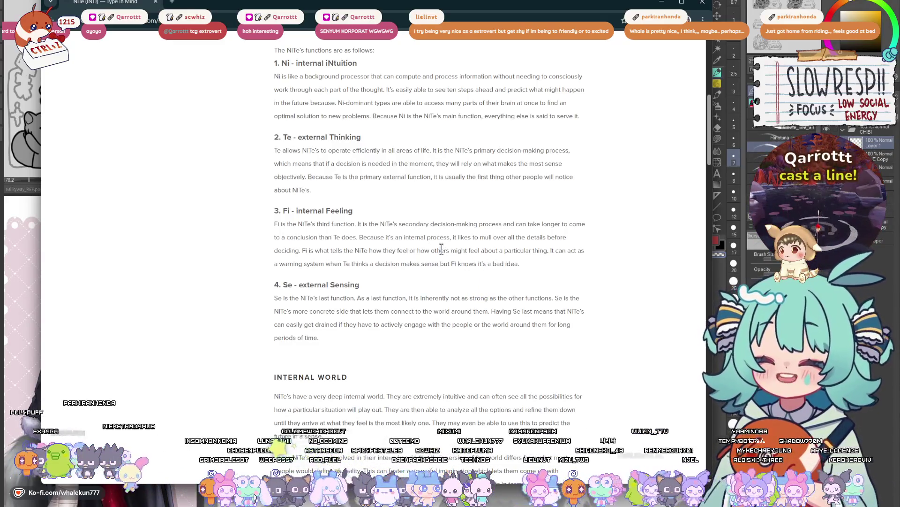
pyautogui.scroll(4, 392, 188)
pyautogui.scroll(-2, 403, 194)
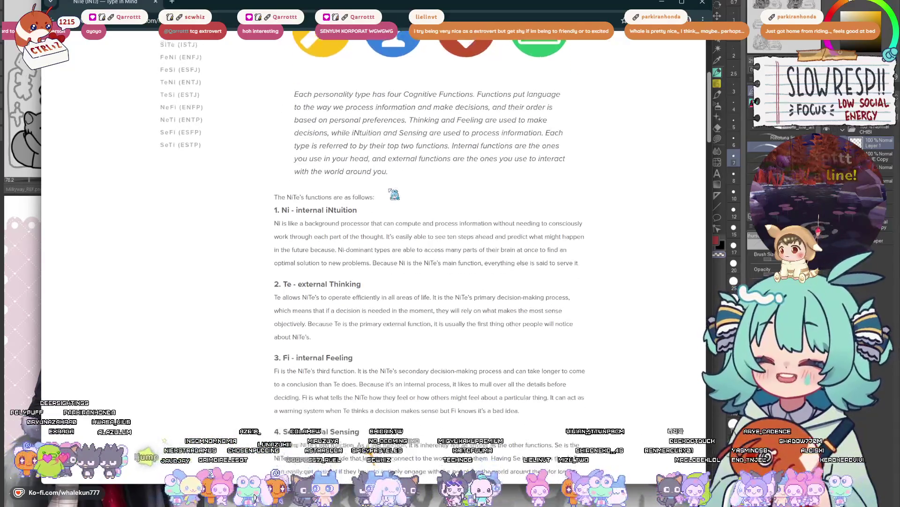
pyautogui.scroll(-1, 405, 194)
pyautogui.scroll(3, 403, 193)
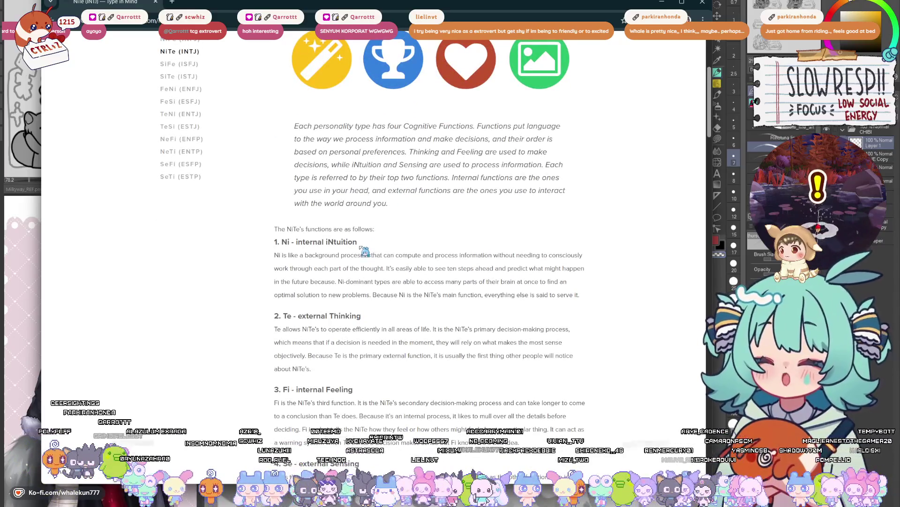
pyautogui.scroll(4, 372, 241)
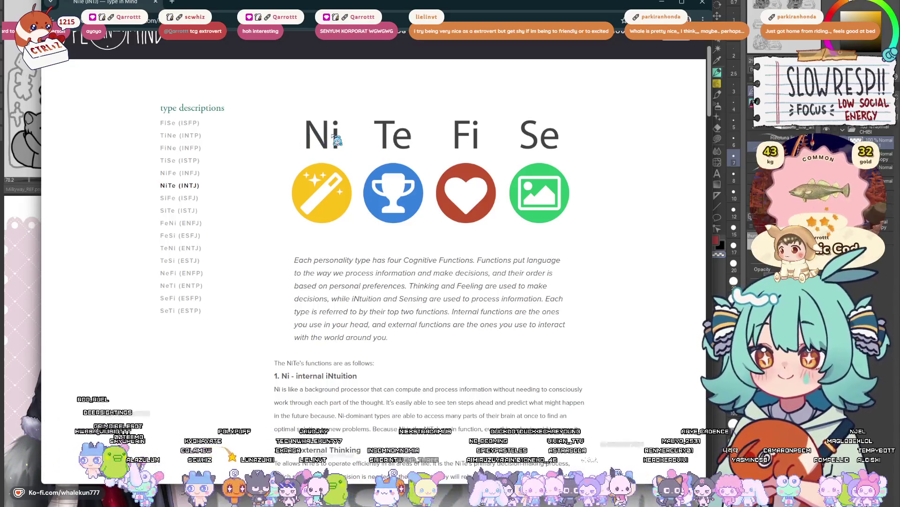
# - Keep reading the Ni, Te, Fi and Se descriptions, briefly highlighting 'external Thinking'
pyautogui.scroll(-5, 432, 296)
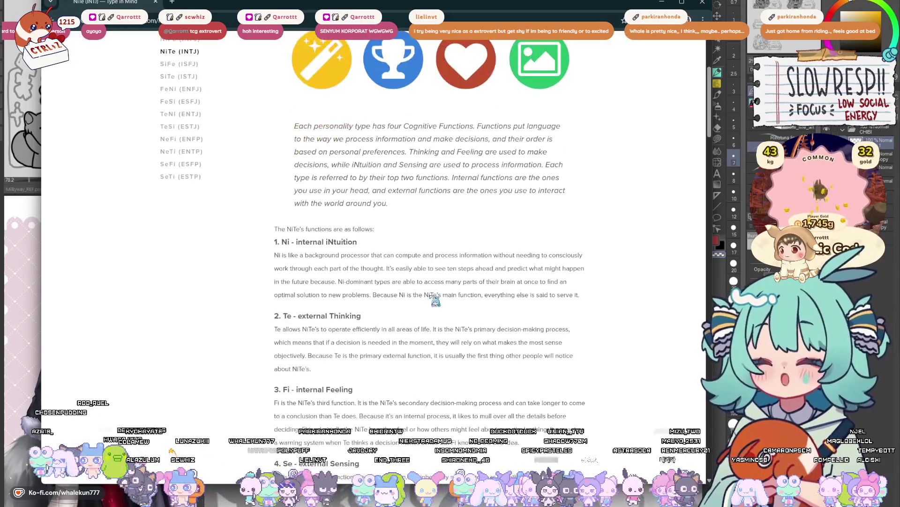
pyautogui.scroll(-1, 443, 281)
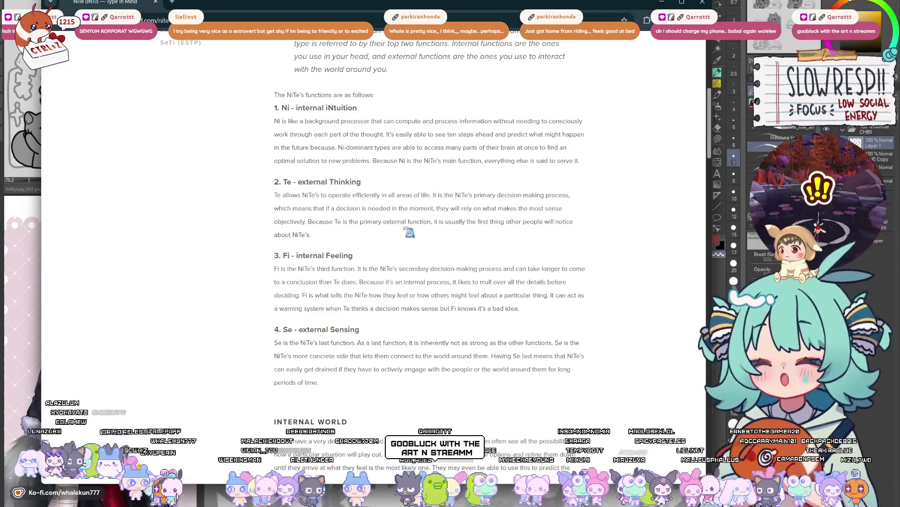
pyautogui.scroll(5, 409, 233)
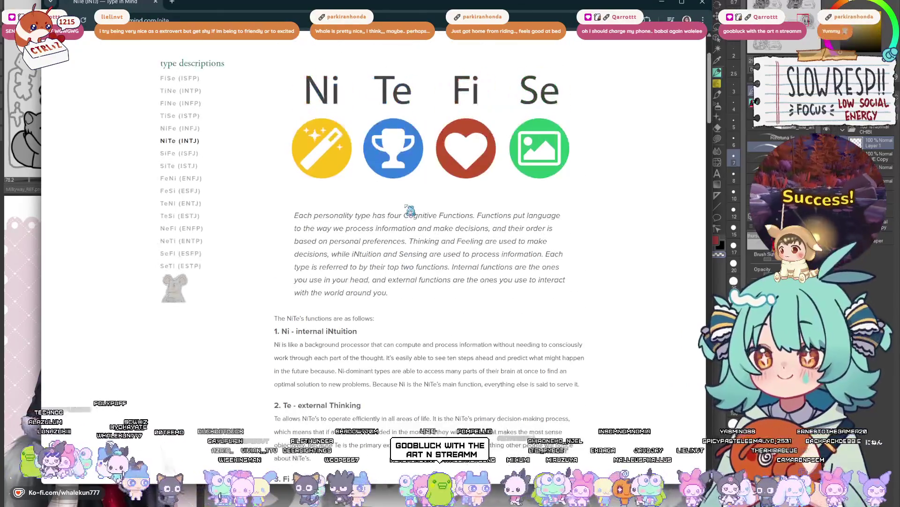
pyautogui.scroll(-2, 407, 207)
pyautogui.scroll(4, 407, 208)
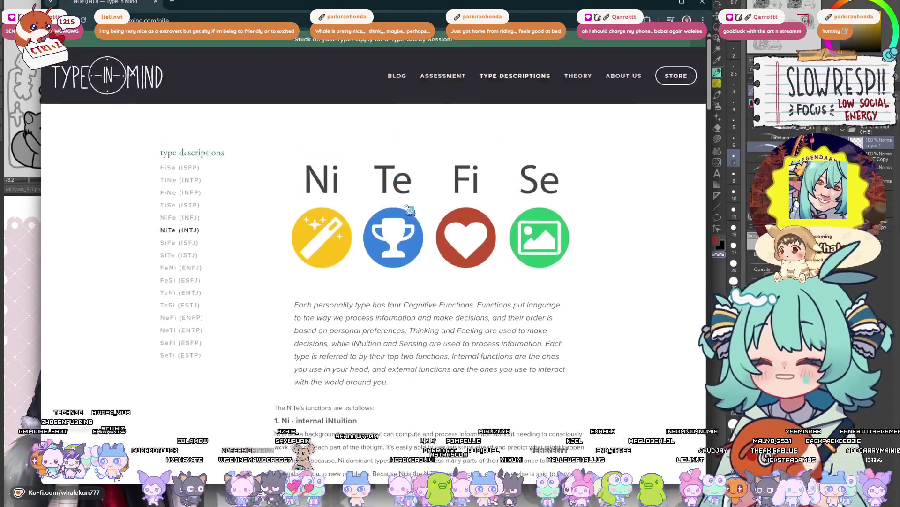
pyautogui.scroll(-4, 409, 211)
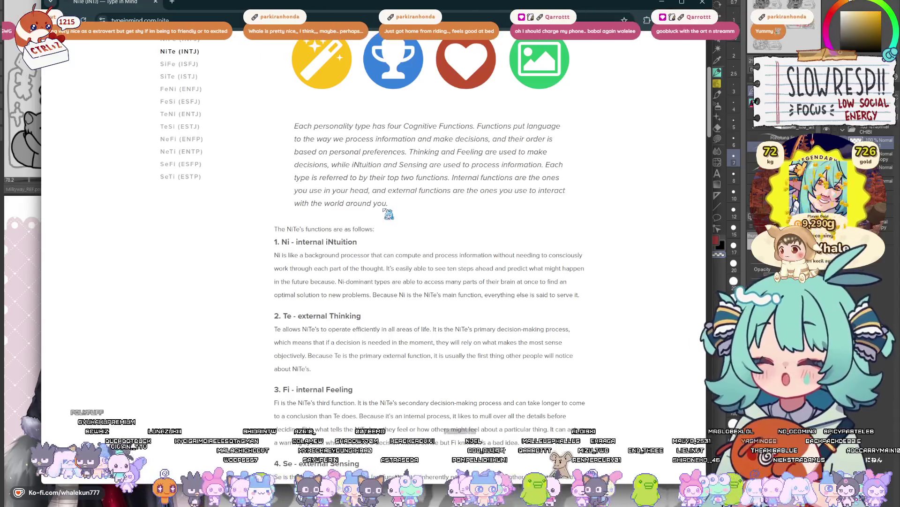
pyautogui.moveTo(298, 315); pyautogui.dragTo(361, 316)
pyautogui.click(359, 315)
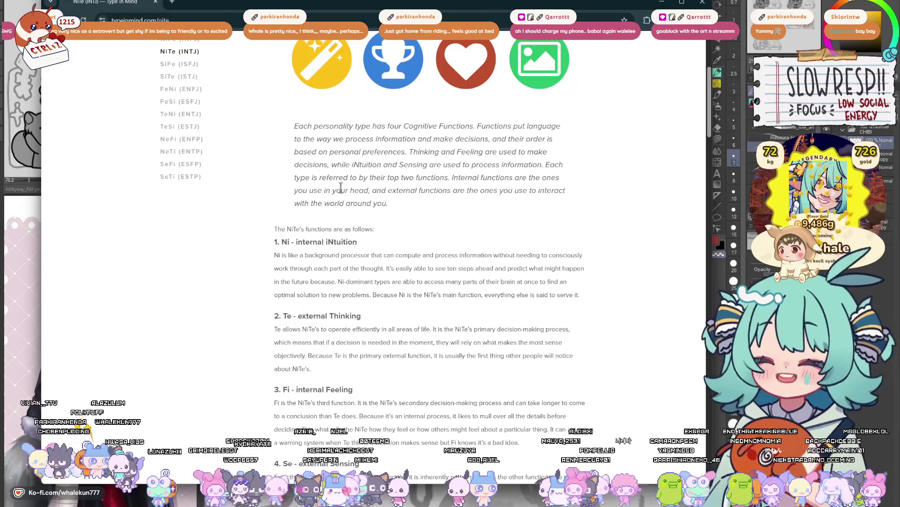
pyautogui.scroll(3, 342, 200)
pyautogui.scroll(-5, 390, 212)
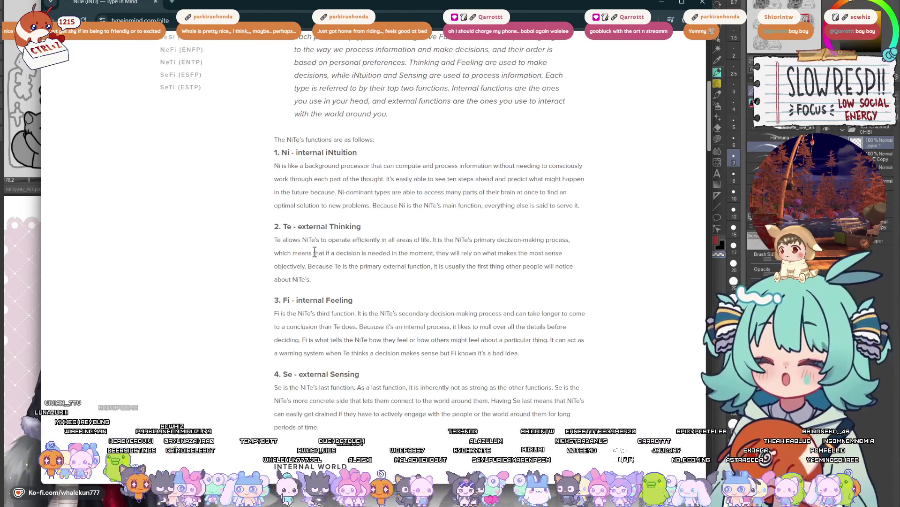
# - Highlight and clear the 'external Thinking' heading and the word Te while reading
pyautogui.moveTo(298, 226); pyautogui.dragTo(358, 226)
pyautogui.click(356, 224)
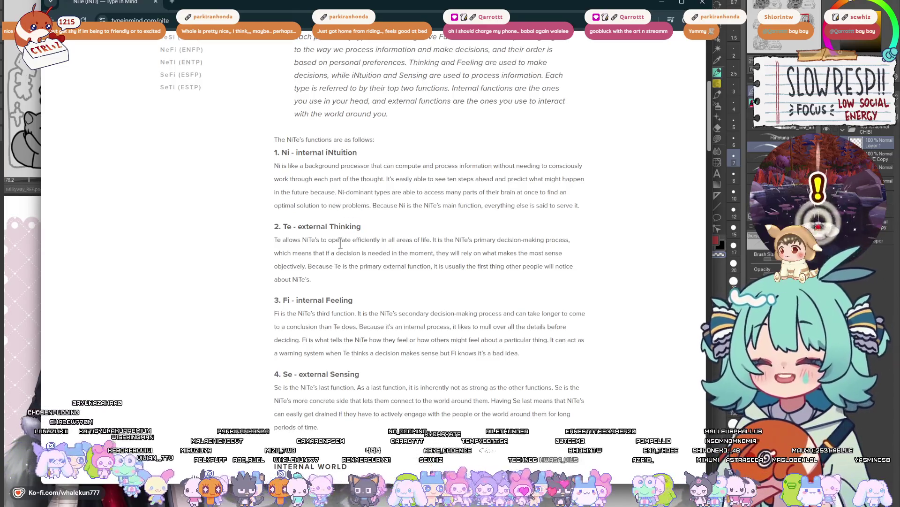
pyautogui.moveTo(300, 227); pyautogui.dragTo(358, 224)
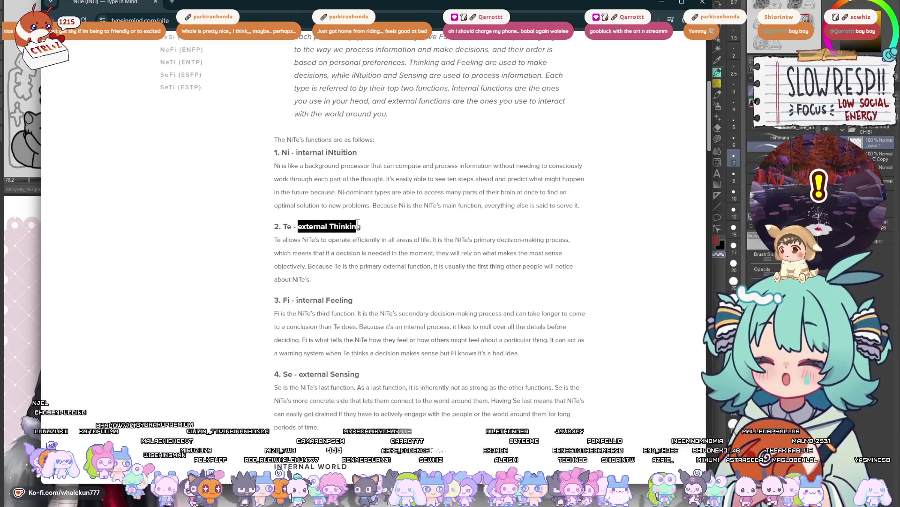
pyautogui.doubleClick(287, 227)
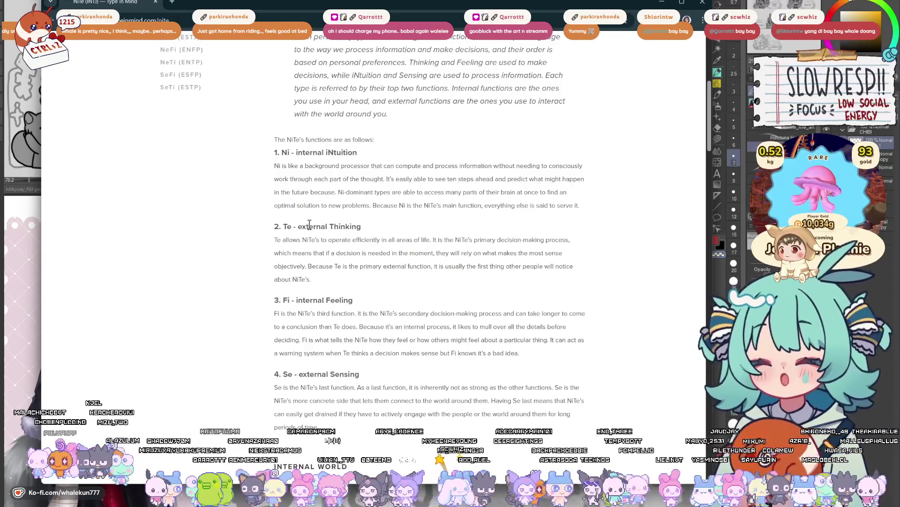
pyautogui.moveTo(303, 226); pyautogui.dragTo(315, 227)
pyautogui.click(328, 227)
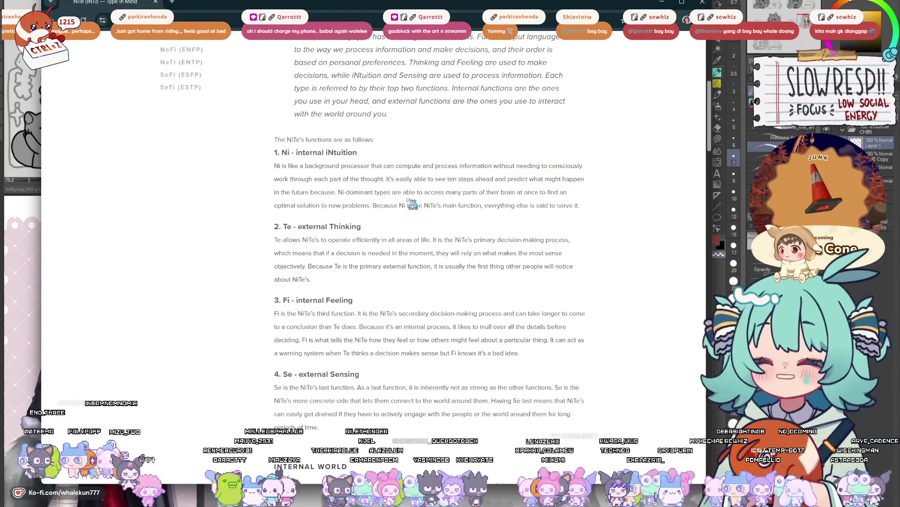
# - Scroll the NiTe page once more and switch back to Clip Studio Paint
pyautogui.scroll(-3, 479, 257)
pyautogui.scroll(9, 444, 263)
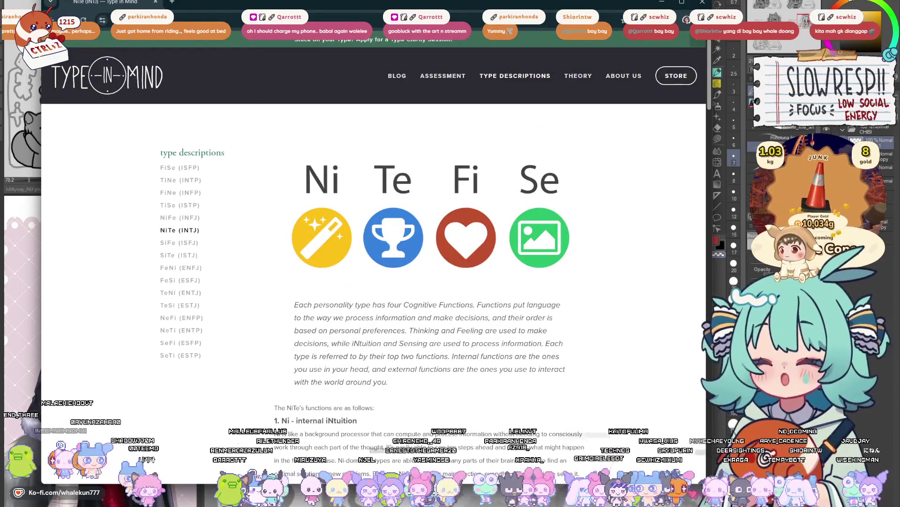
pyautogui.hotkey('alt', 'Tab')
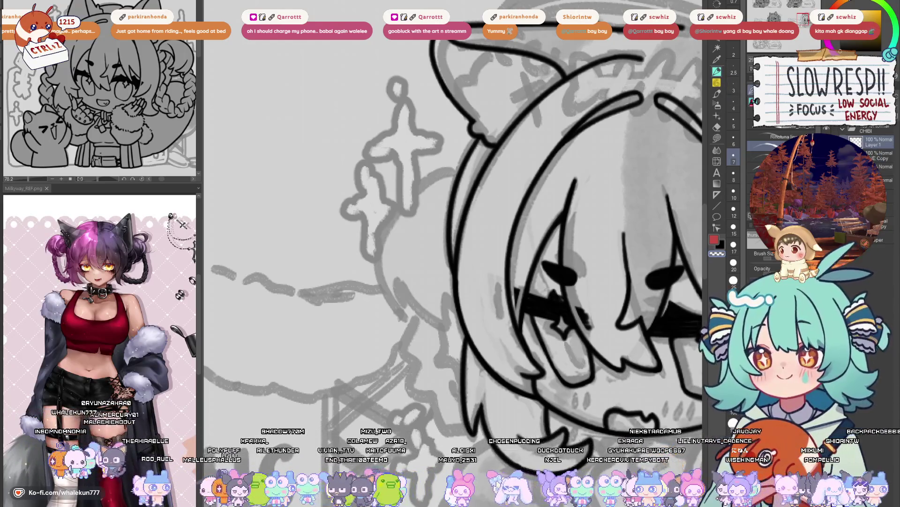
# - Try and undo hair-curve strokes beside the face, mirroring the canvas to check
pyautogui.moveTo(493, 234); pyautogui.dragTo(520, 202)
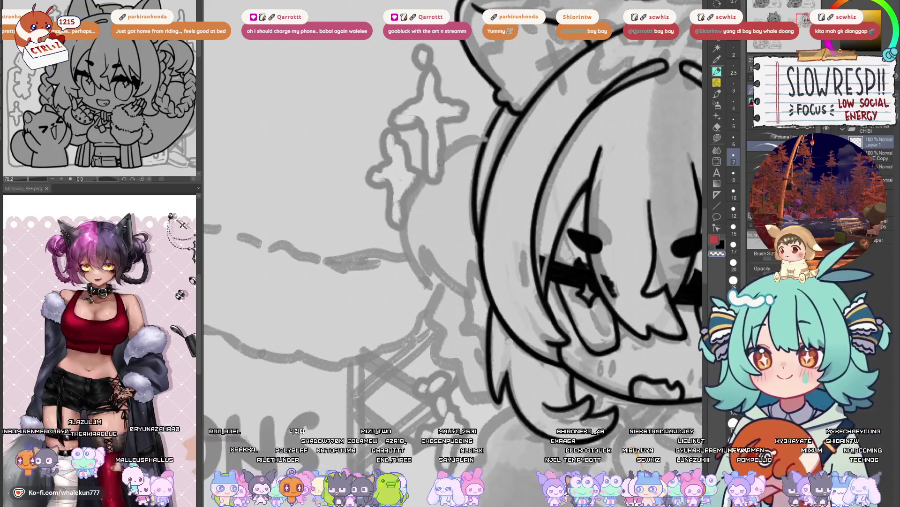
pyautogui.moveTo(473, 139); pyautogui.dragTo(420, 291)
pyautogui.hotkey('ctrl', 'z')
pyautogui.moveTo(488, 141)
pyautogui.mouseDown()
pyautogui.moveTo(412, 269)
pyautogui.moveTo(418, 288)
pyautogui.moveTo(415, 171)
pyautogui.moveTo(422, 296)
pyautogui.mouseUp()
pyautogui.hotkey('ctrl', 'z')
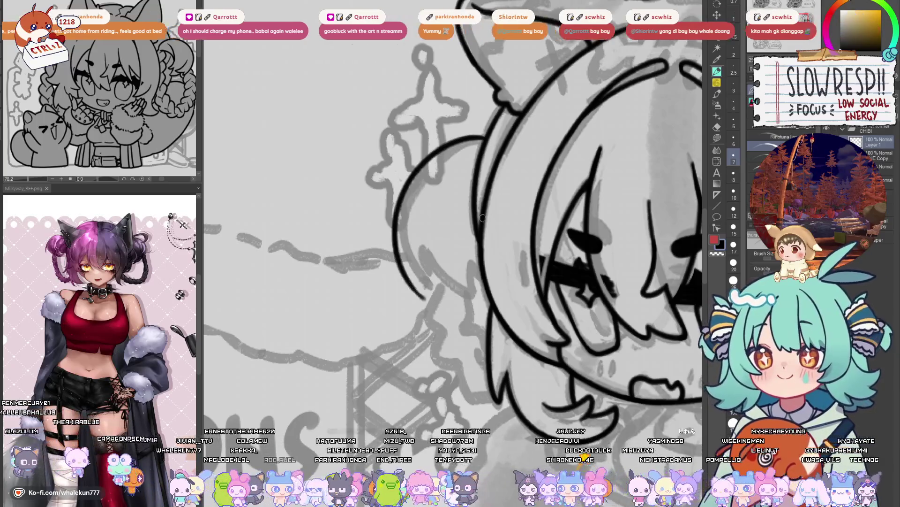
pyautogui.scroll(-5, 459, 167)
pyautogui.press('h')
pyautogui.press('h')
pyautogui.scroll(6, 457, 183)
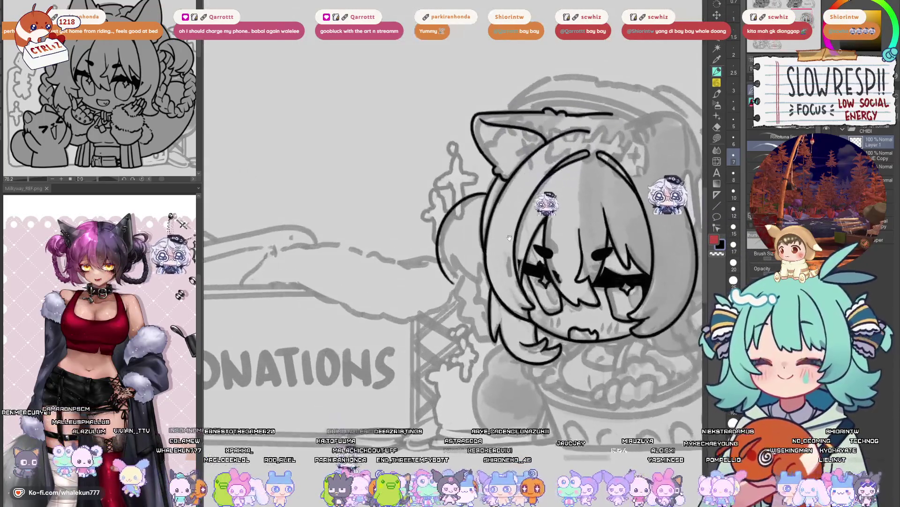
pyautogui.hotkey('ctrl', 'z')
pyautogui.hotkey('ctrl', 'z')
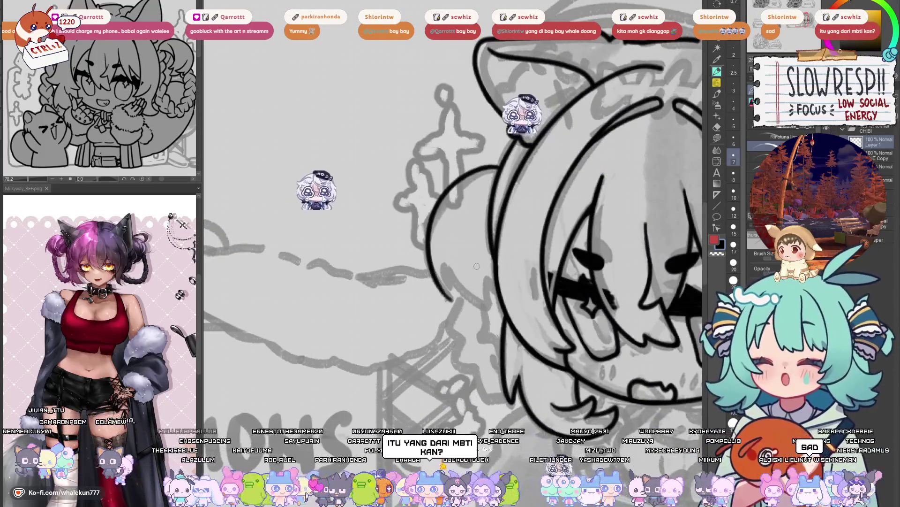
pyautogui.scroll(1, 496, 173)
# - Repeatedly redraw and undo the curved hair outline beside the face
pyautogui.moveTo(495, 183); pyautogui.dragTo(448, 313)
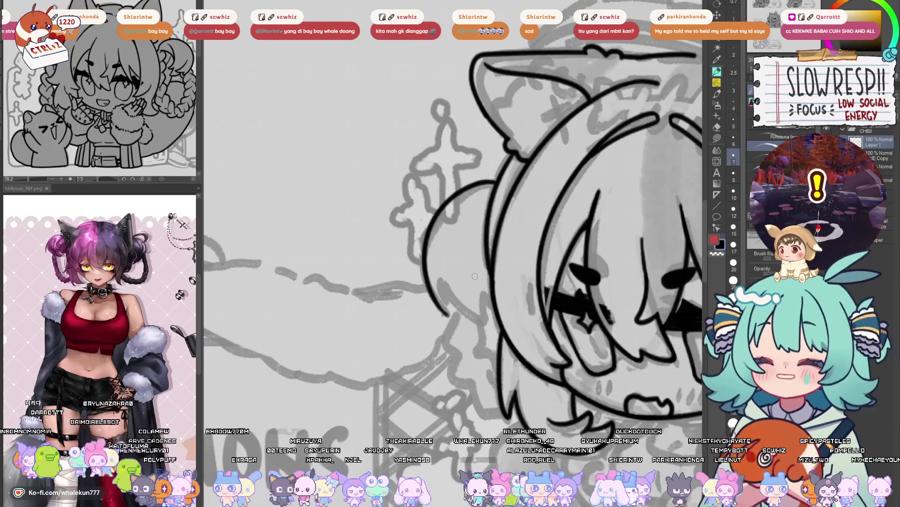
pyautogui.moveTo(475, 276); pyautogui.dragTo(494, 246)
pyautogui.hotkey('ctrl', 'z')
pyautogui.moveTo(495, 150); pyautogui.dragTo(444, 253)
pyautogui.hotkey('ctrl', 'z')
pyautogui.moveTo(495, 150)
pyautogui.mouseDown()
pyautogui.moveTo(444, 251)
pyautogui.moveTo(459, 281)
pyautogui.mouseUp()
pyautogui.hotkey('ctrl', 'z')
pyautogui.hotkey('ctrl', 'z')
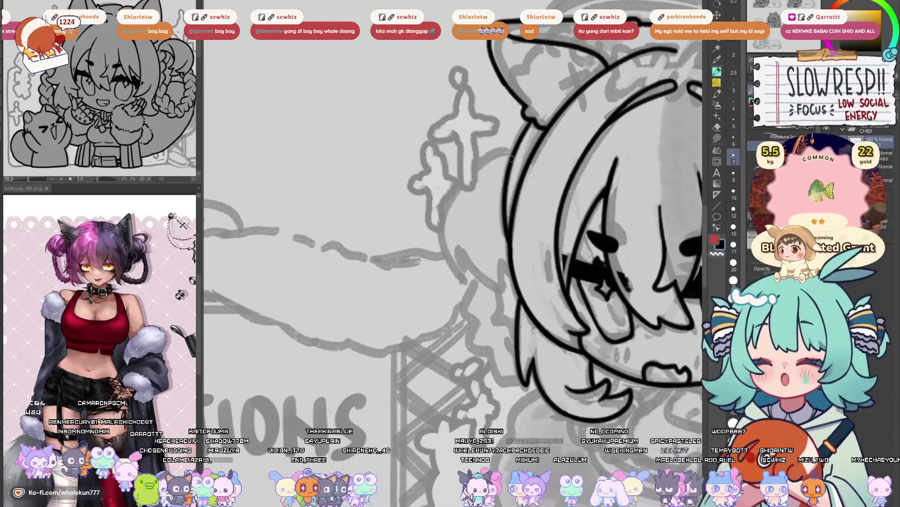
pyautogui.moveTo(469, 166); pyautogui.dragTo(458, 278)
pyautogui.hotkey('ctrl', 'z')
pyautogui.moveTo(512, 153); pyautogui.dragTo(459, 285)
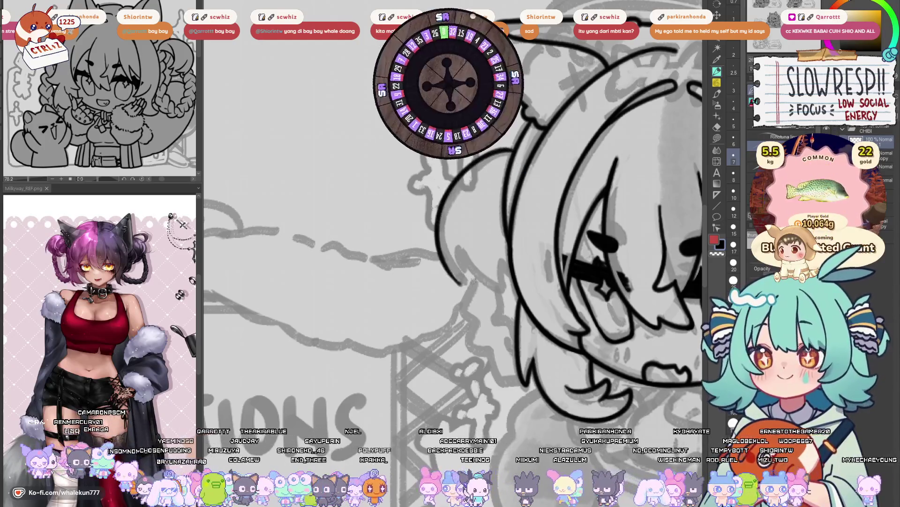
pyautogui.hotkey('ctrl', 'z')
pyautogui.moveTo(512, 154); pyautogui.dragTo(459, 281)
pyautogui.hotkey('ctrl', 'z')
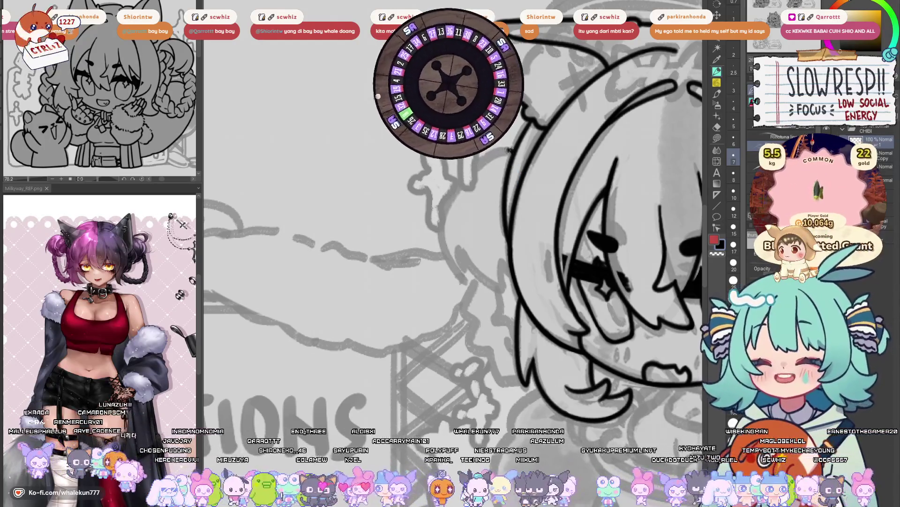
pyautogui.moveTo(511, 153); pyautogui.dragTo(458, 280)
pyautogui.hotkey('ctrl', 'z')
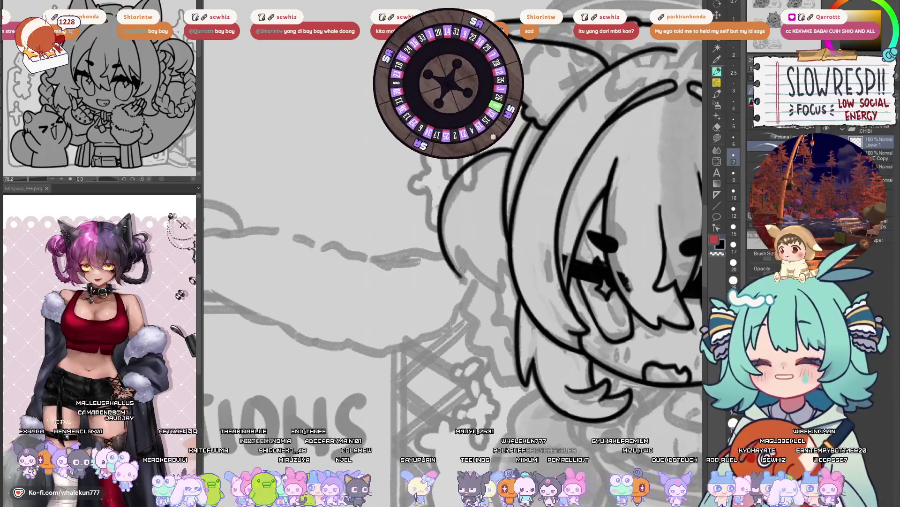
pyautogui.hotkey('ctrl', 'z')
pyautogui.hotkey('ctrl', 'z')
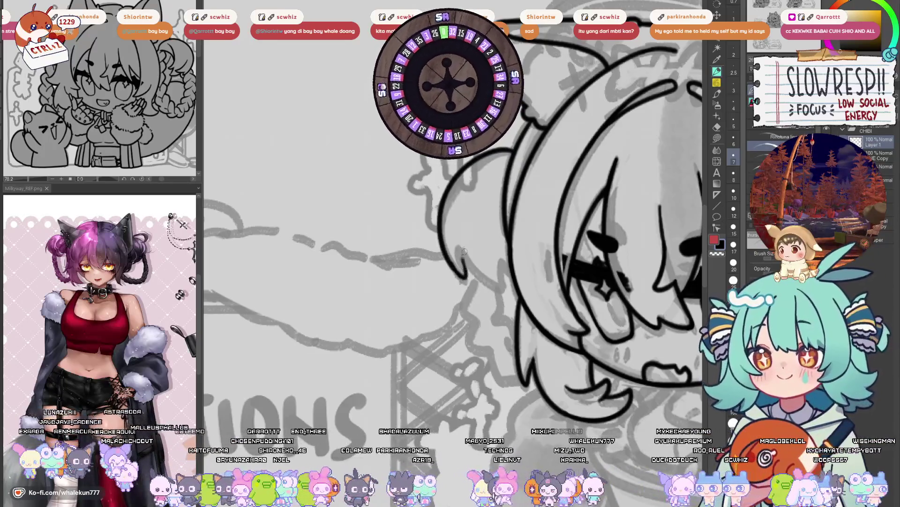
pyautogui.hotkey('ctrl', 'z')
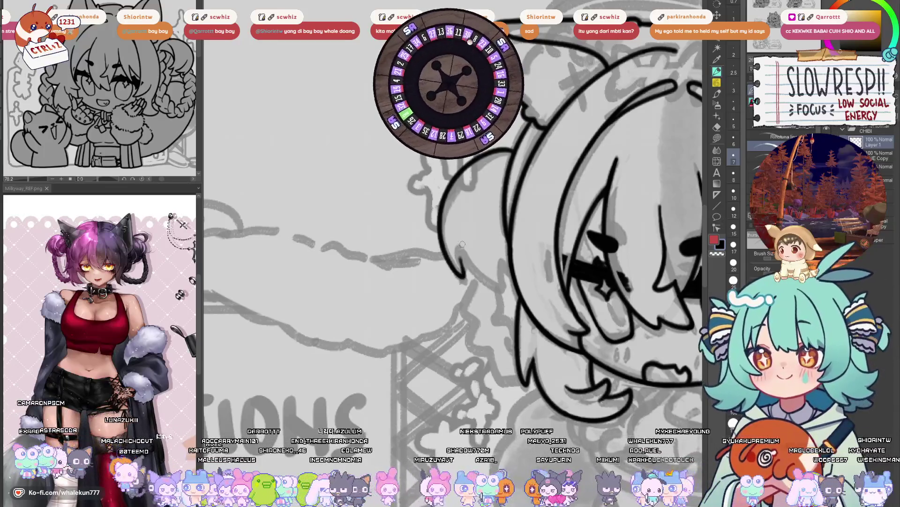
# - Recheck proportions with a mirrored view, then ink the final hair strand curving beside the face
pyautogui.moveTo(483, 237)
pyautogui.mouseDown()
pyautogui.moveTo(469, 232)
pyautogui.moveTo(473, 283)
pyautogui.mouseUp()
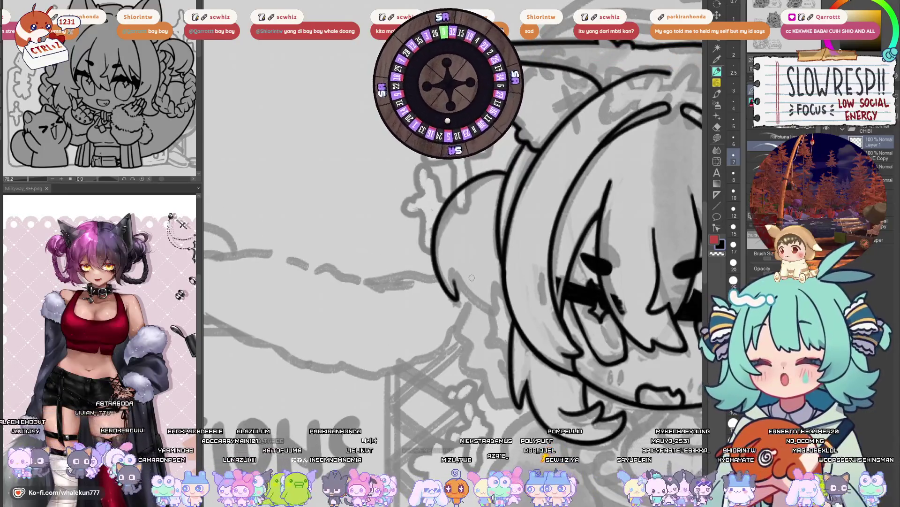
pyautogui.press('h')
pyautogui.press('h')
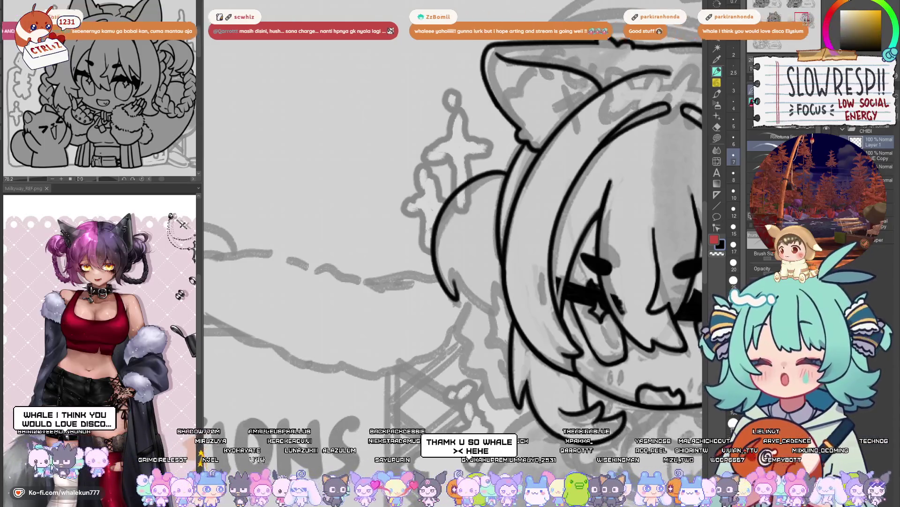
pyautogui.moveTo(493, 279)
pyautogui.mouseDown()
pyautogui.moveTo(505, 256)
pyautogui.moveTo(504, 270)
pyautogui.mouseUp()
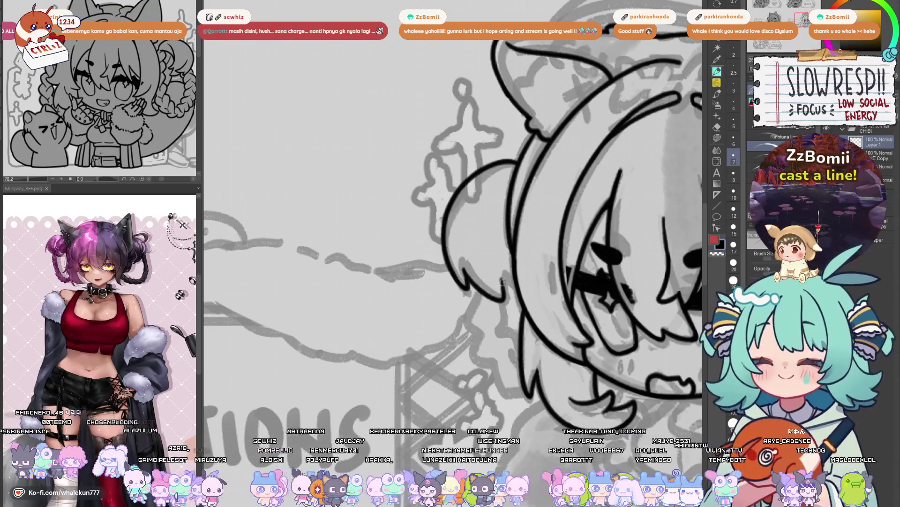
pyautogui.moveTo(465, 269); pyautogui.dragTo(507, 299)
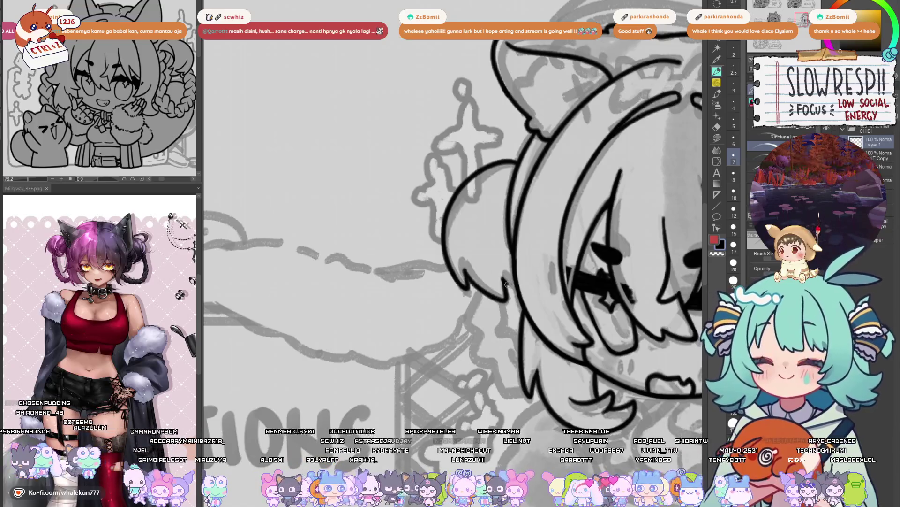
# - Zoom out and flip the canvas horizontally to review the whole drawing layout
pyautogui.scroll(-5, 547, 198)
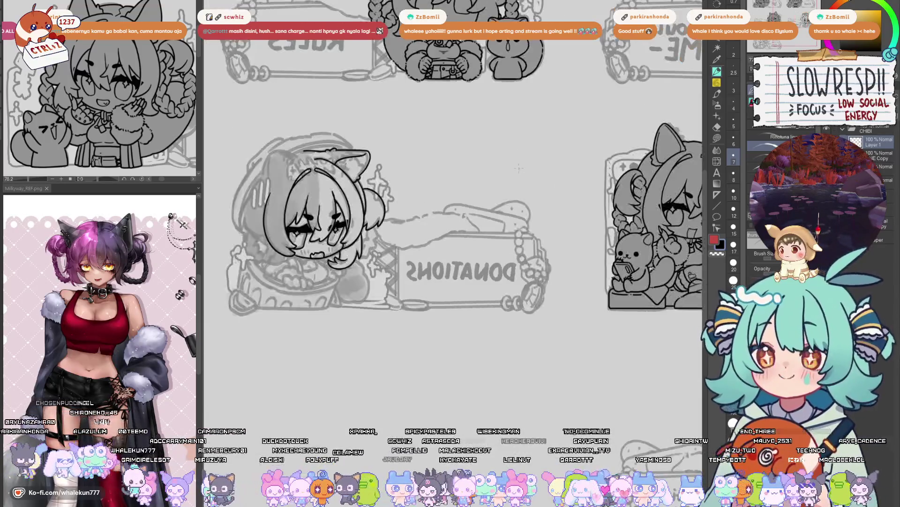
pyautogui.press('h')
pyautogui.scroll(4, 501, 277)
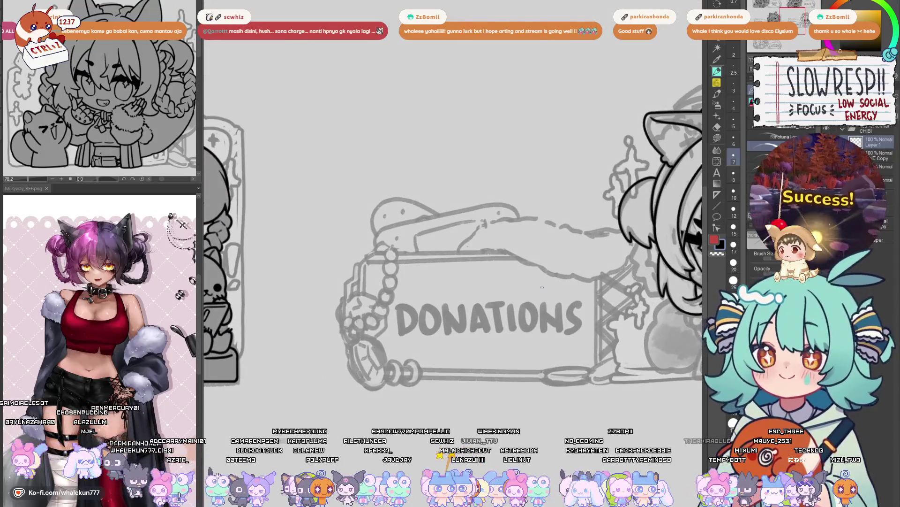
pyautogui.moveTo(550, 284)
pyautogui.mouseDown()
pyautogui.moveTo(556, 298)
pyautogui.moveTo(514, 337)
pyautogui.mouseUp()
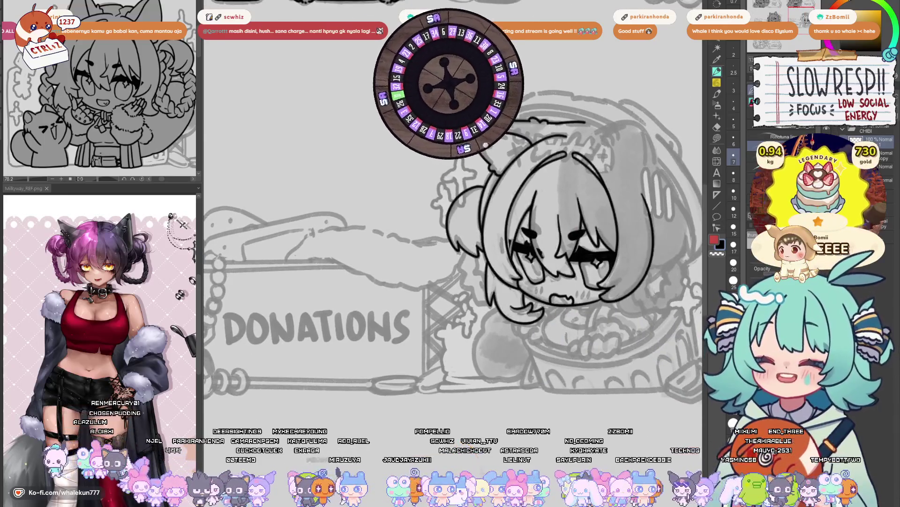
pyautogui.press('h')
pyautogui.press('h')
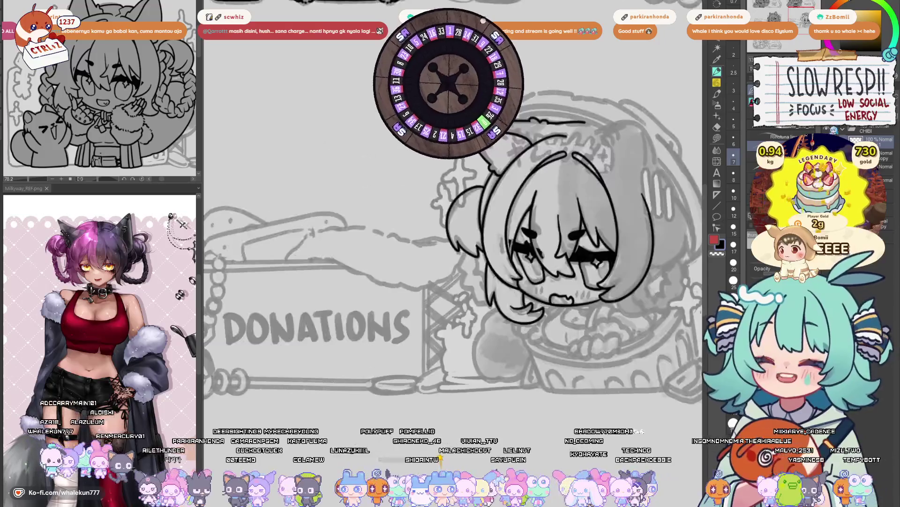
pyautogui.scroll(4, 520, 253)
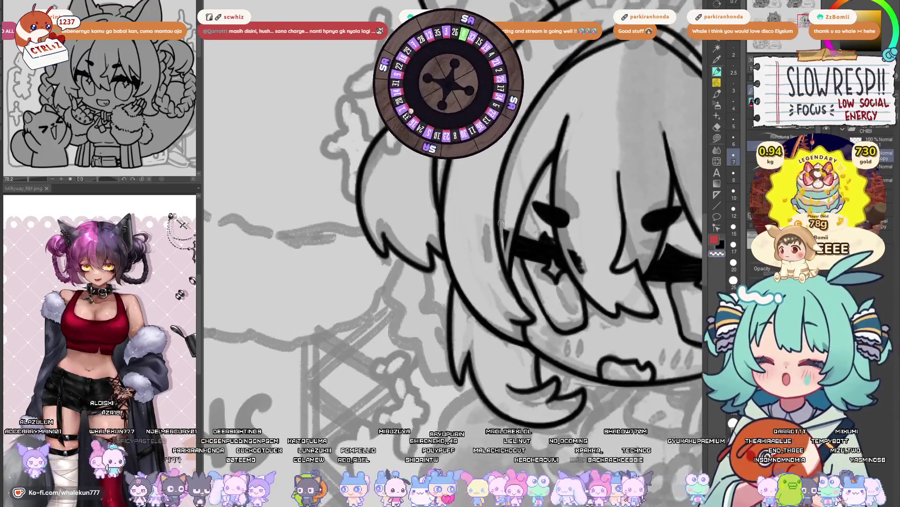
# - Zoom and rotate back onto the face and add a short stroke at the eye's outer end
pyautogui.moveTo(548, 207); pyautogui.dragTo(430, 170)
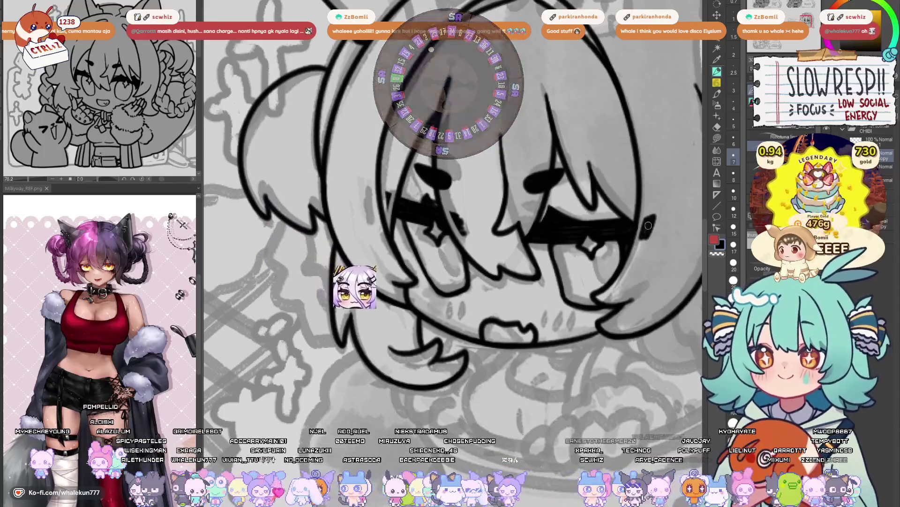
pyautogui.press('h')
pyautogui.moveTo(647, 211); pyautogui.dragTo(580, 253)
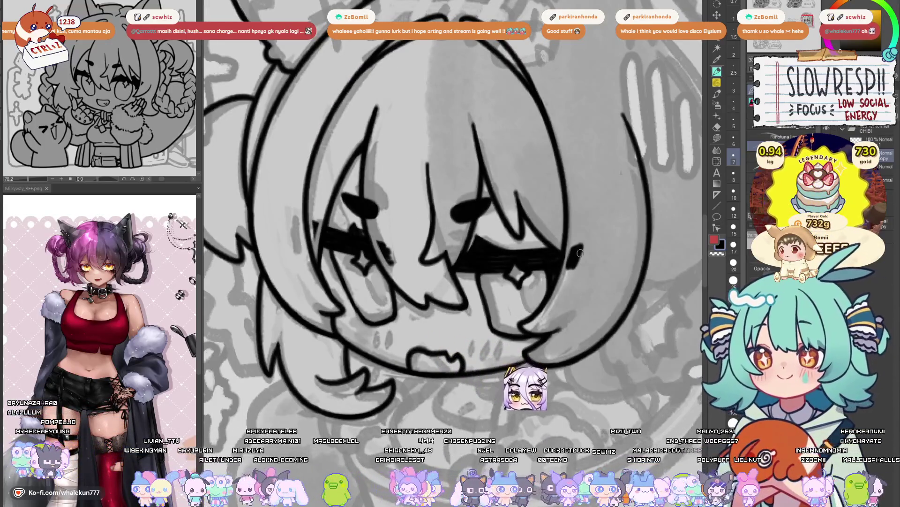
pyautogui.moveTo(580, 253); pyautogui.dragTo(582, 248)
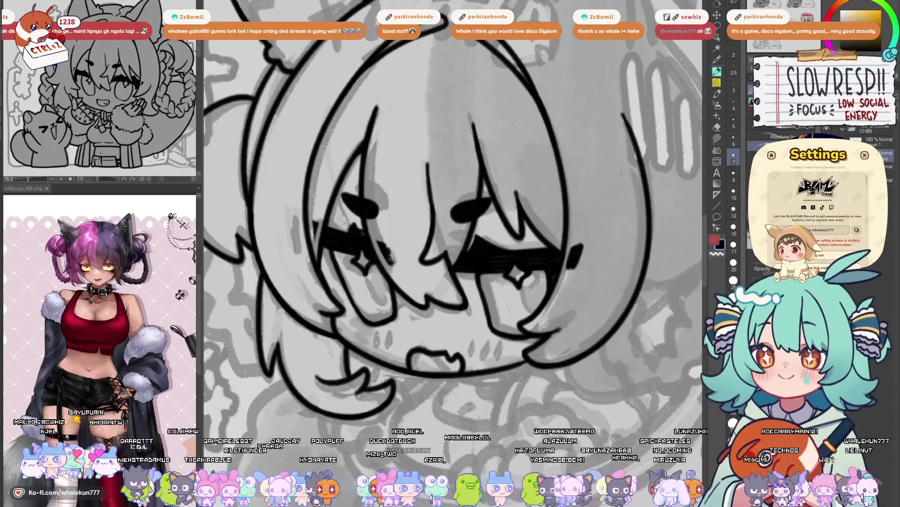
# - Open the Custom Catches list and view the ICIKIWIR catch's edit screen
pyautogui.scroll(-4, 847, 219)
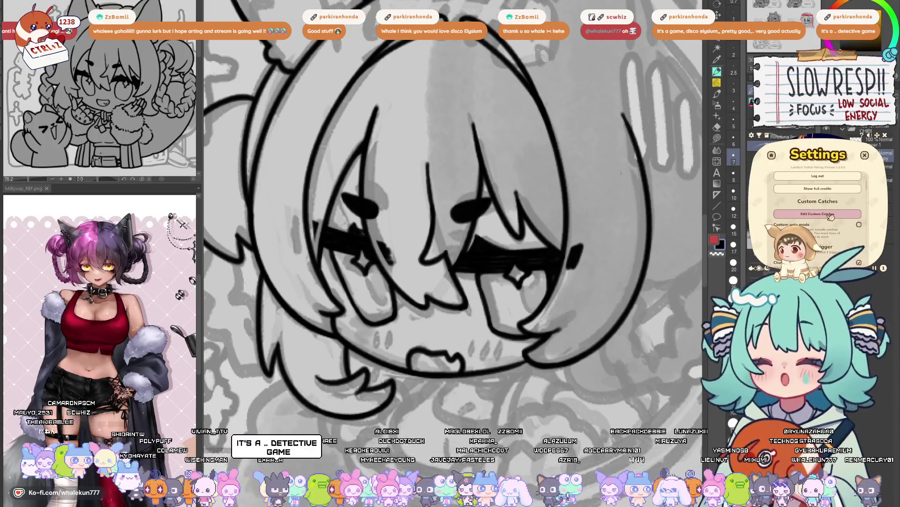
pyautogui.click(831, 214)
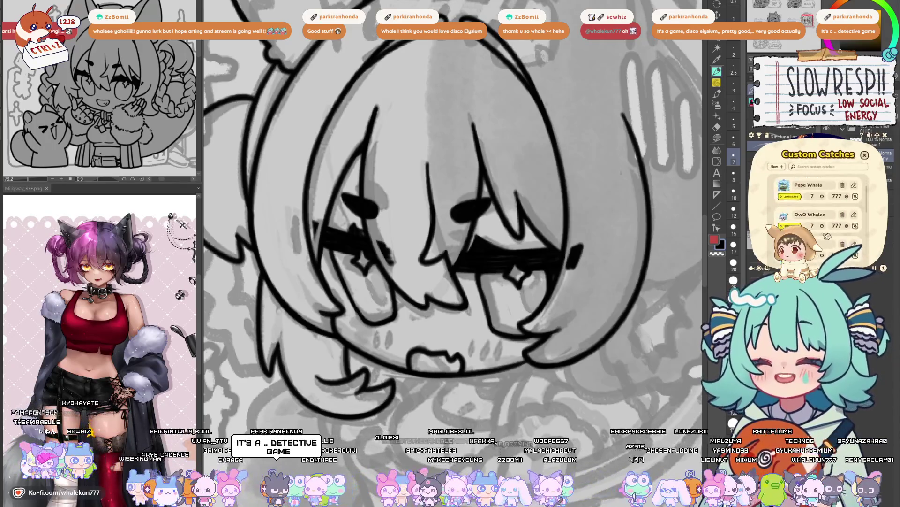
pyautogui.scroll(-5, 827, 235)
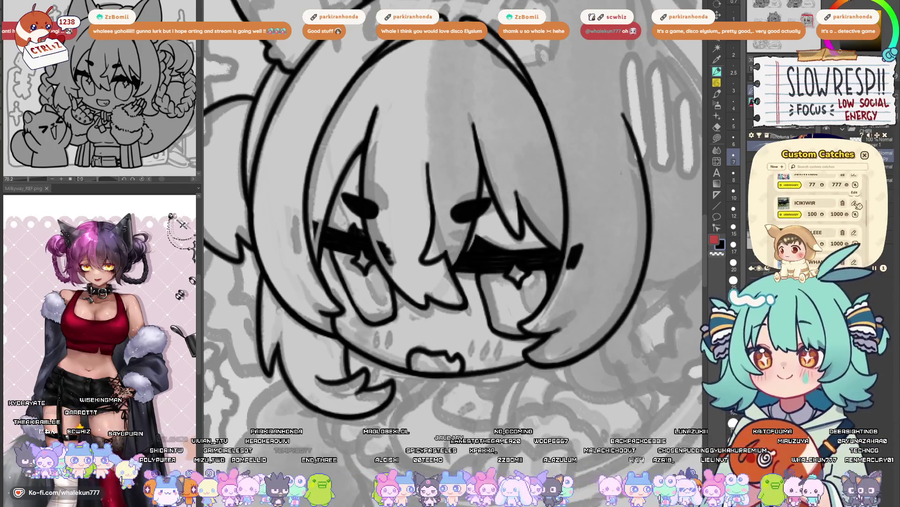
pyautogui.click(854, 203)
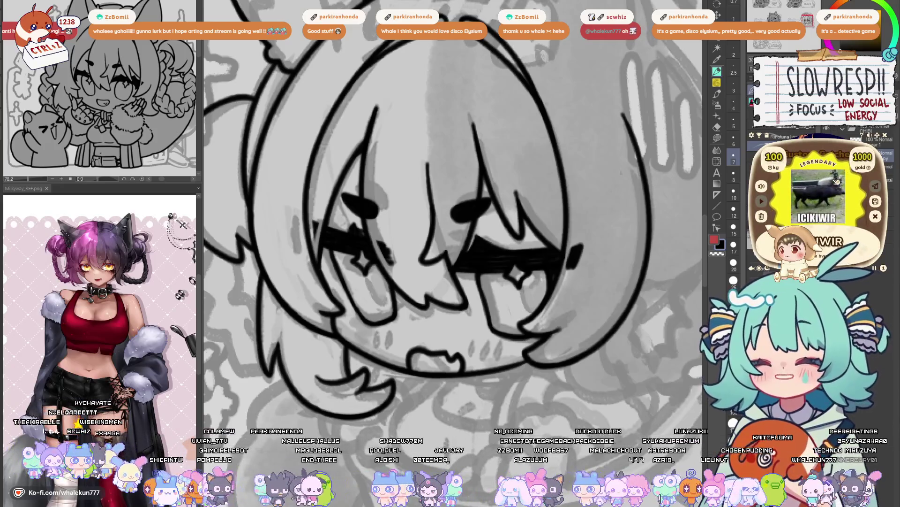
pyautogui.moveTo(816, 203)
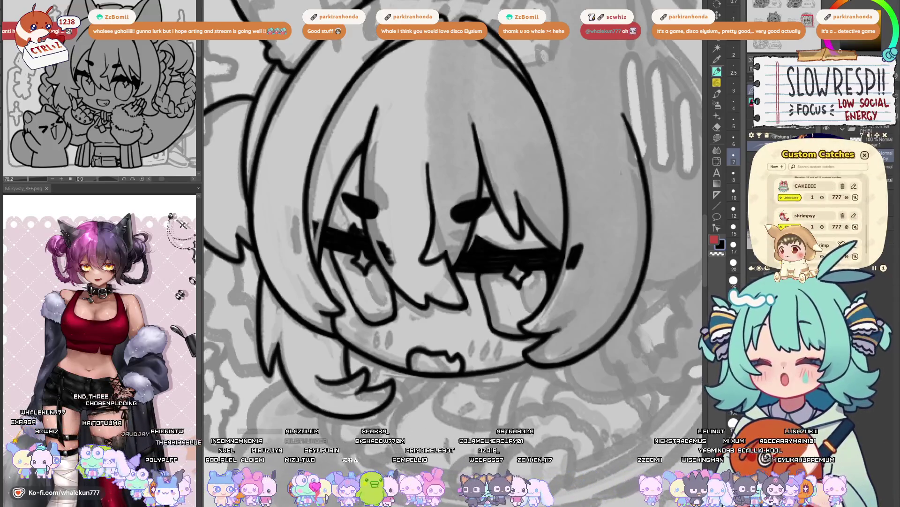
pyautogui.scroll(-1, 851, 244)
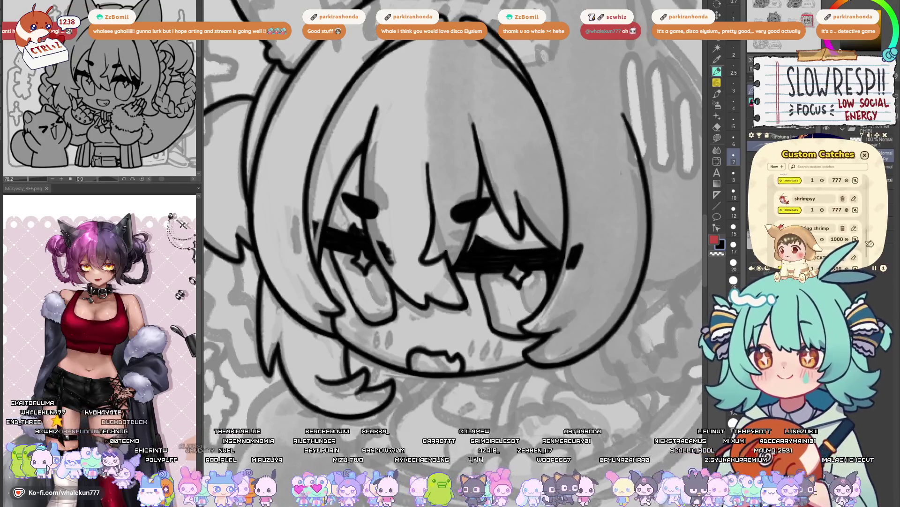
pyautogui.scroll(5, 868, 249)
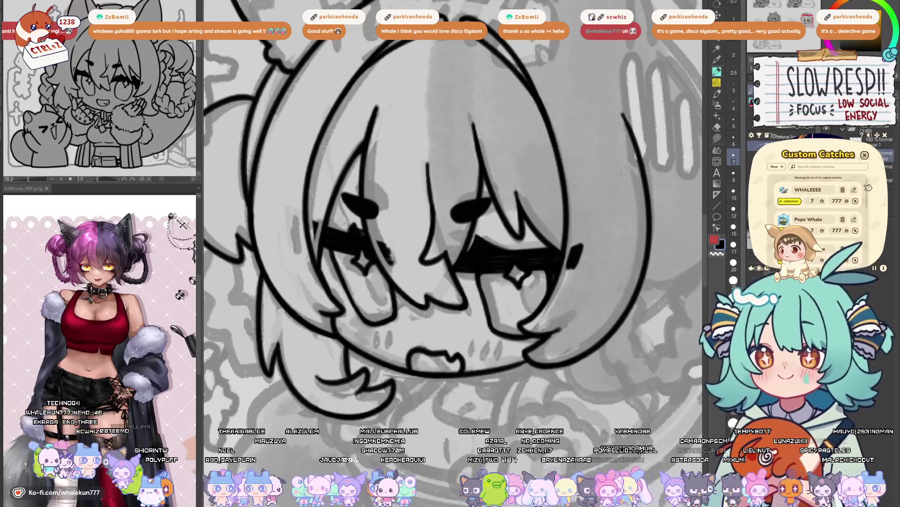
# - Start a new custom catch, cancel it, and close Custom Catches and Settings
pyautogui.click(776, 166)
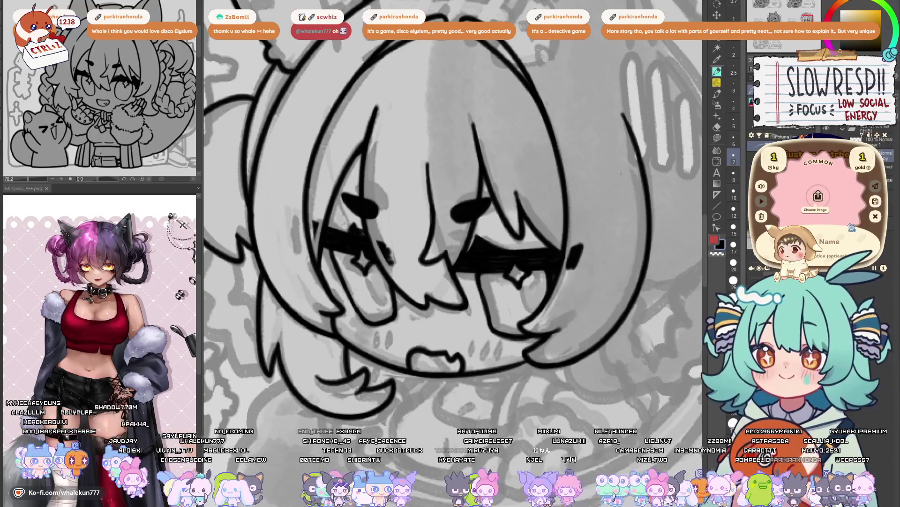
pyautogui.click(875, 216)
pyautogui.click(865, 156)
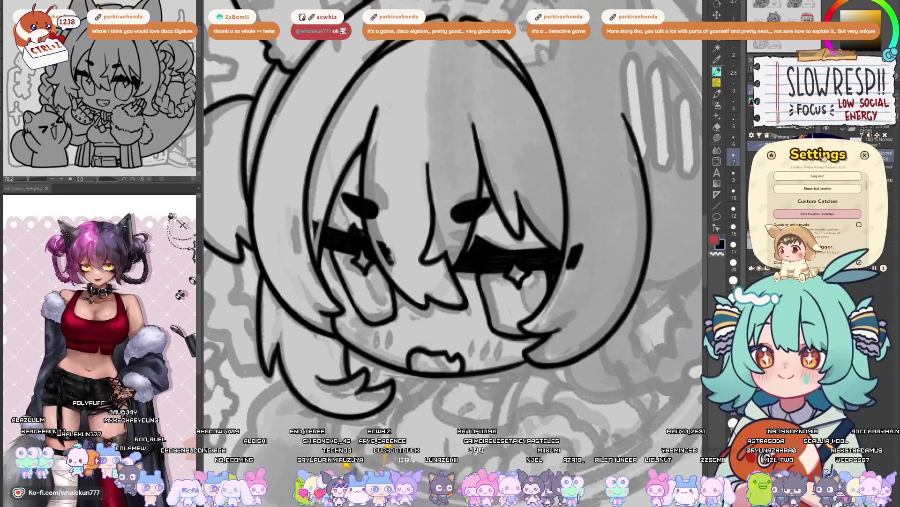
pyautogui.click(867, 156)
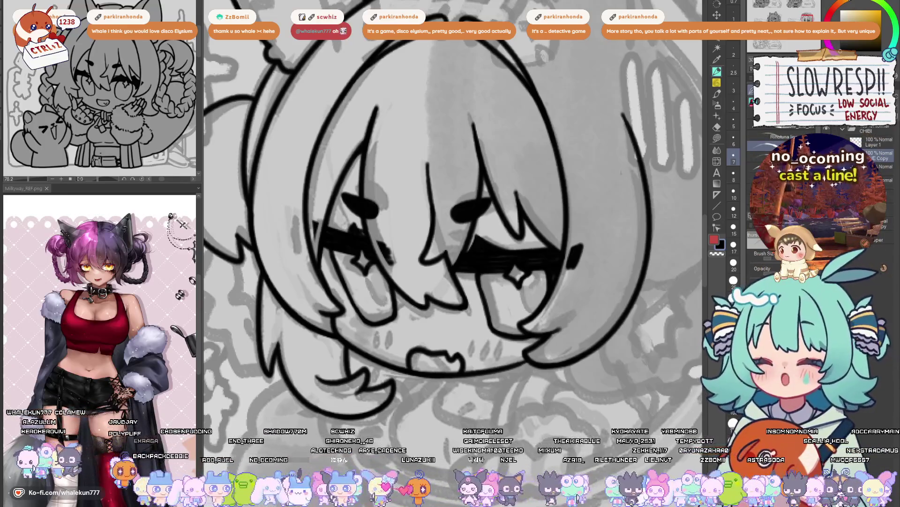